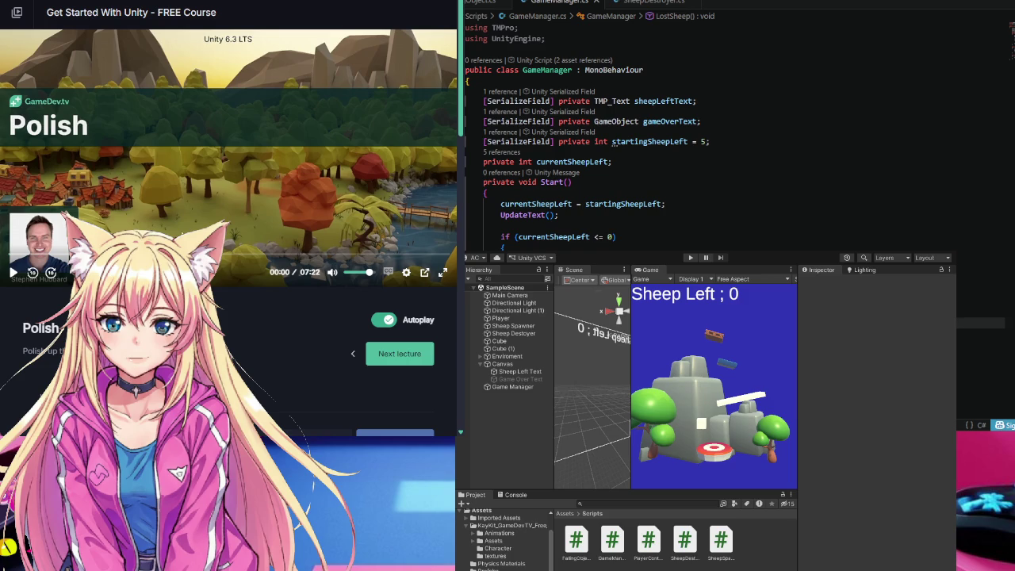
# - Play the Polish lecture, rewind it twice by ten seconds, and pause at 00:34
pyautogui.click(15, 273)
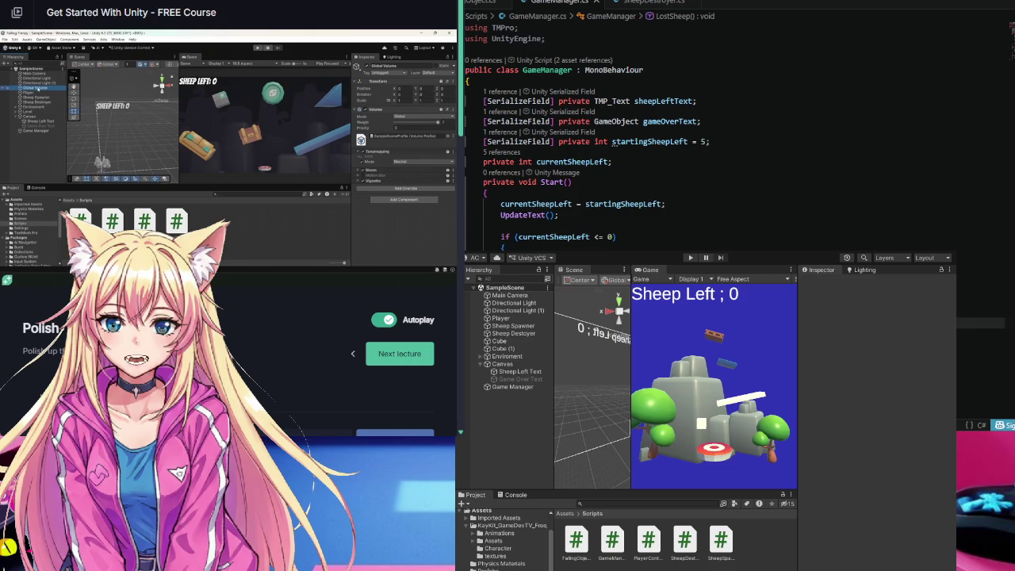
pyautogui.moveTo(64, 254)
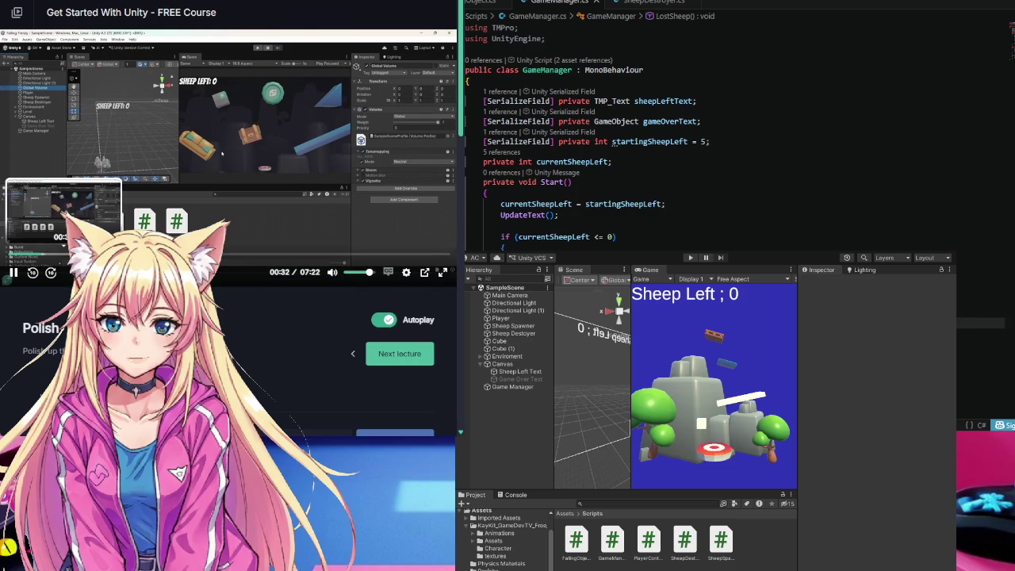
pyautogui.click(33, 273)
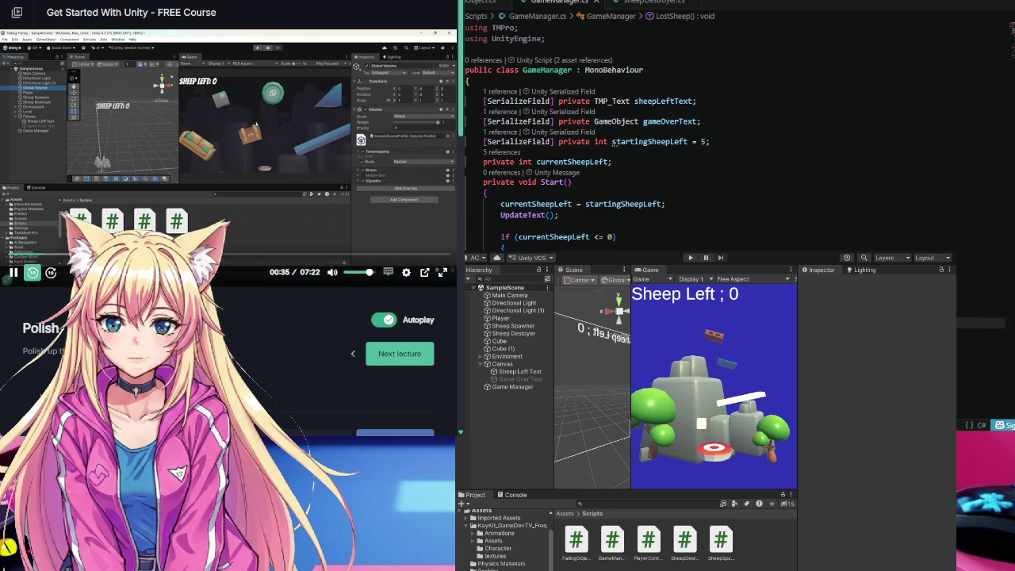
pyautogui.click(34, 273)
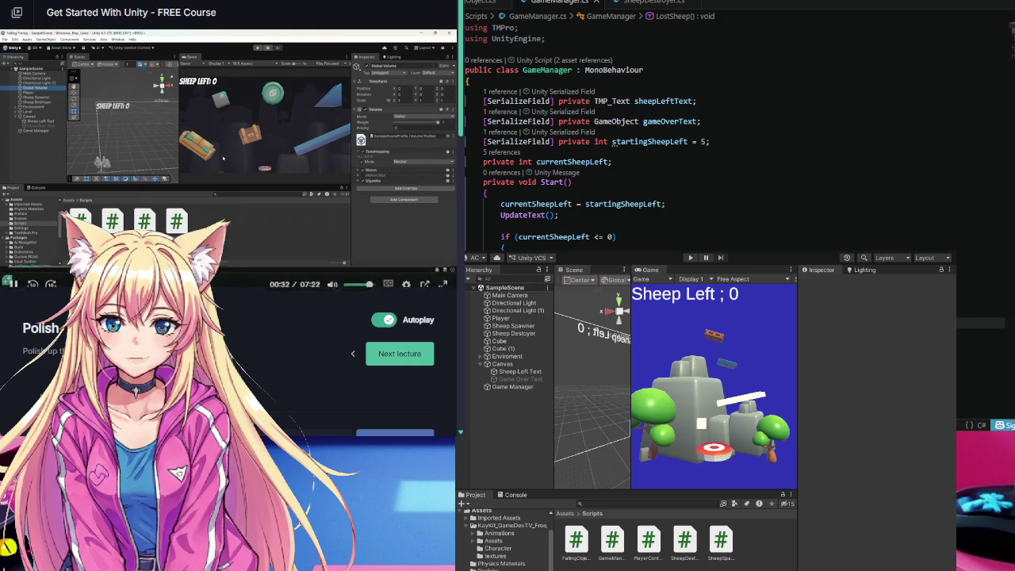
pyautogui.moveTo(25, 160)
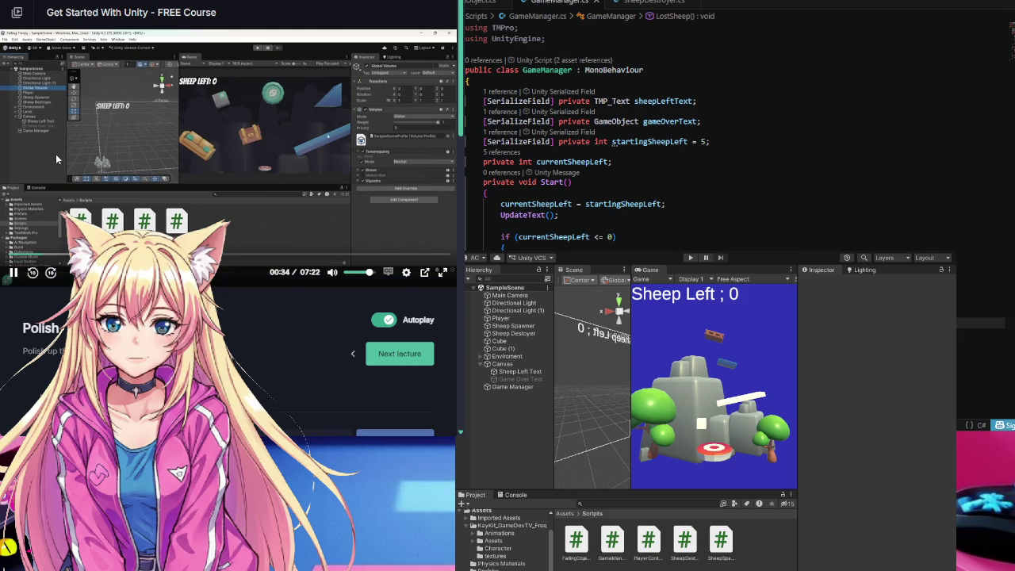
pyautogui.click(56, 159)
pyautogui.hotkey('ctrl', 'shift', 'n')
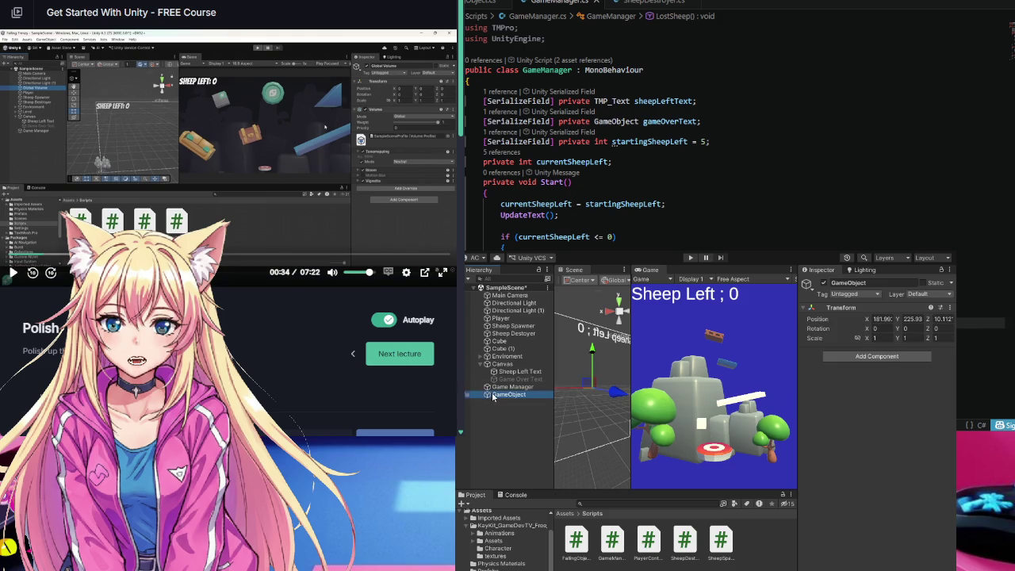
pyautogui.press('Delete')
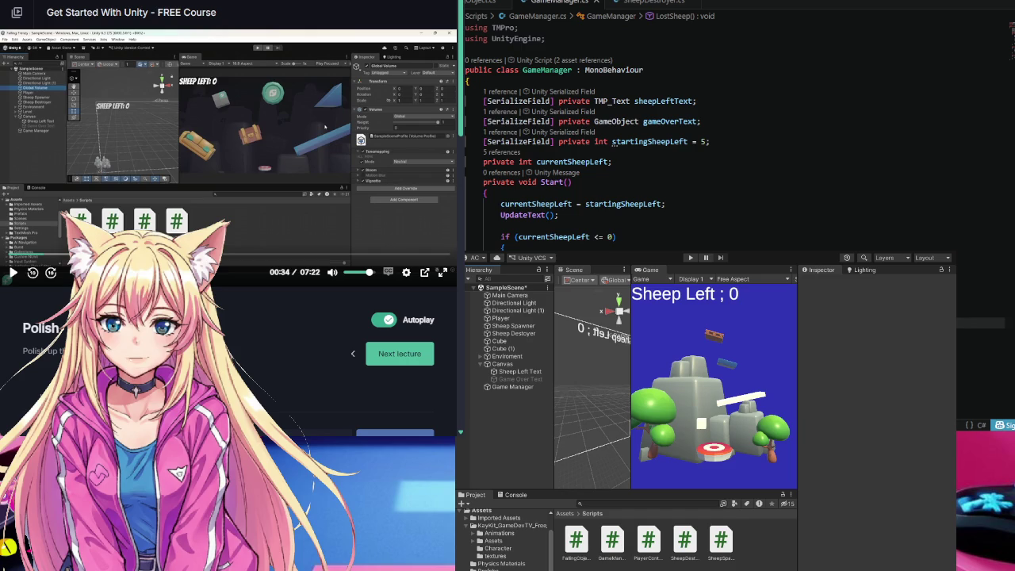
# - Play the lecture on to 00:51, then show the project's Scenes folder in the Project window
pyautogui.click(55, 184)
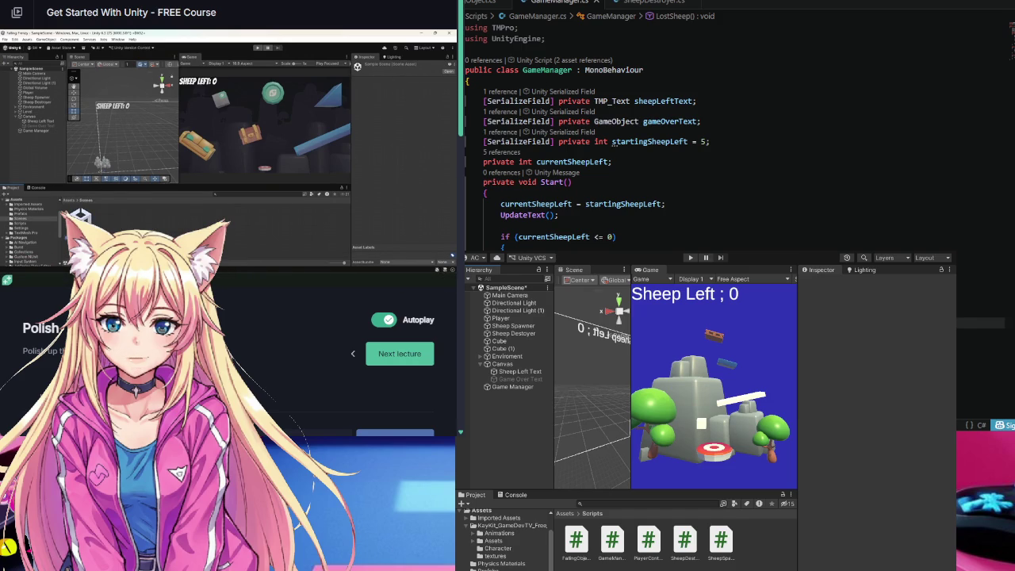
pyautogui.moveTo(57, 269)
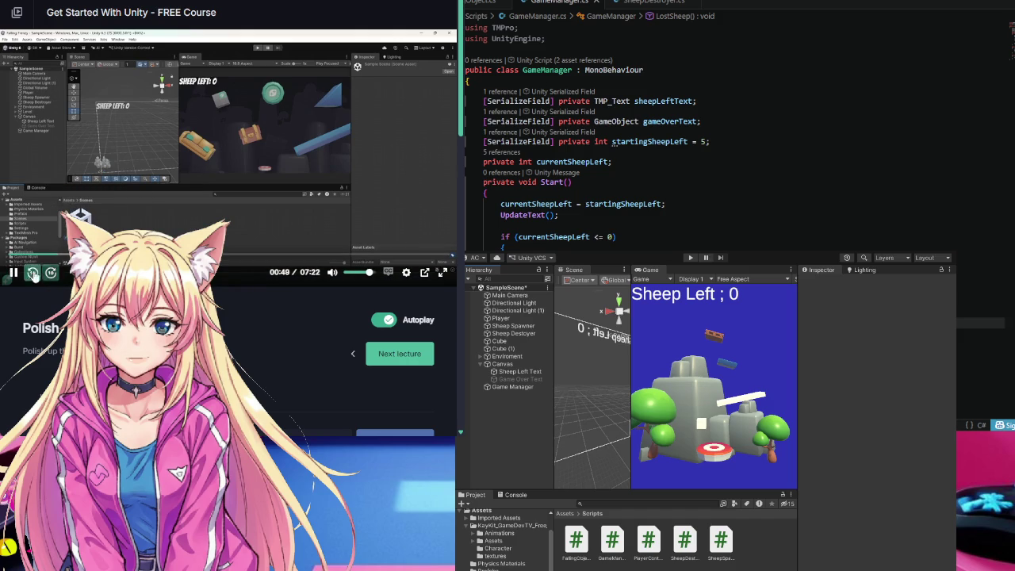
pyautogui.click(222, 205)
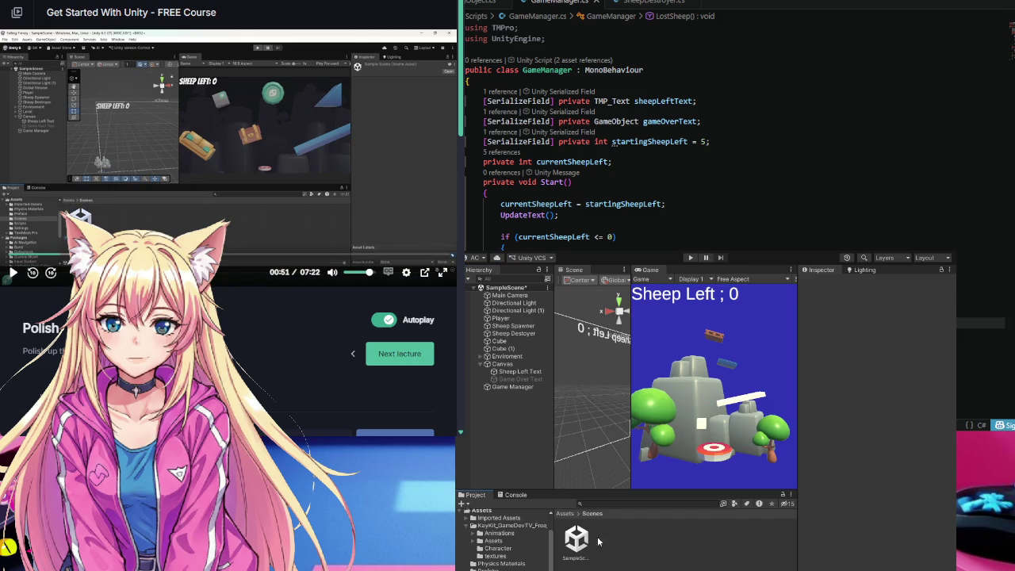
pyautogui.click(574, 558)
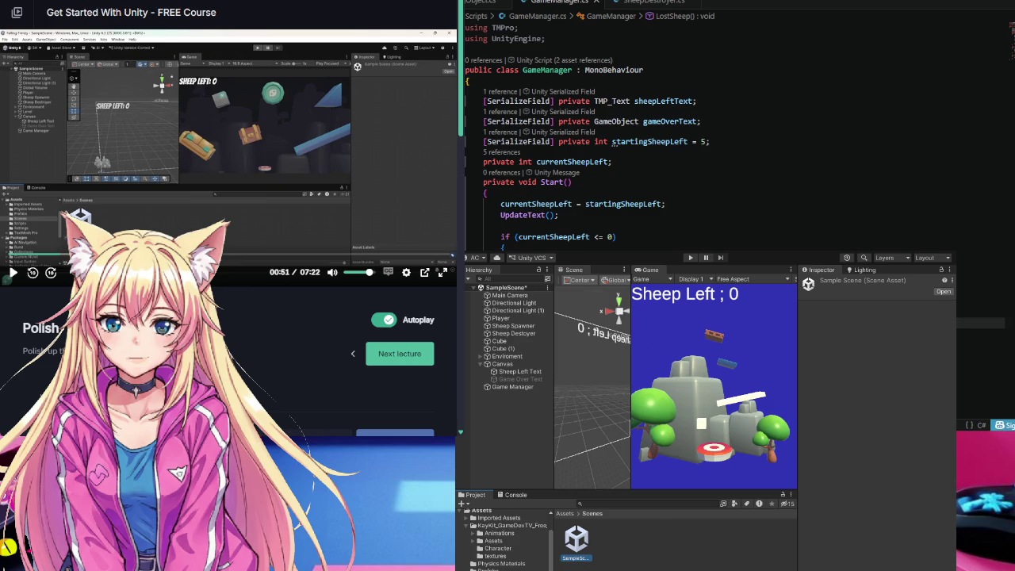
pyautogui.moveTo(284, 148)
# - Pause the lecture at 00:55 and rename the SampleScene asset to FallingFrenzy
pyautogui.click(397, 227)
pyautogui.write('Falling')
pyautogui.write(' Fl')
pyautogui.write('enzy')
pyautogui.press('Return')
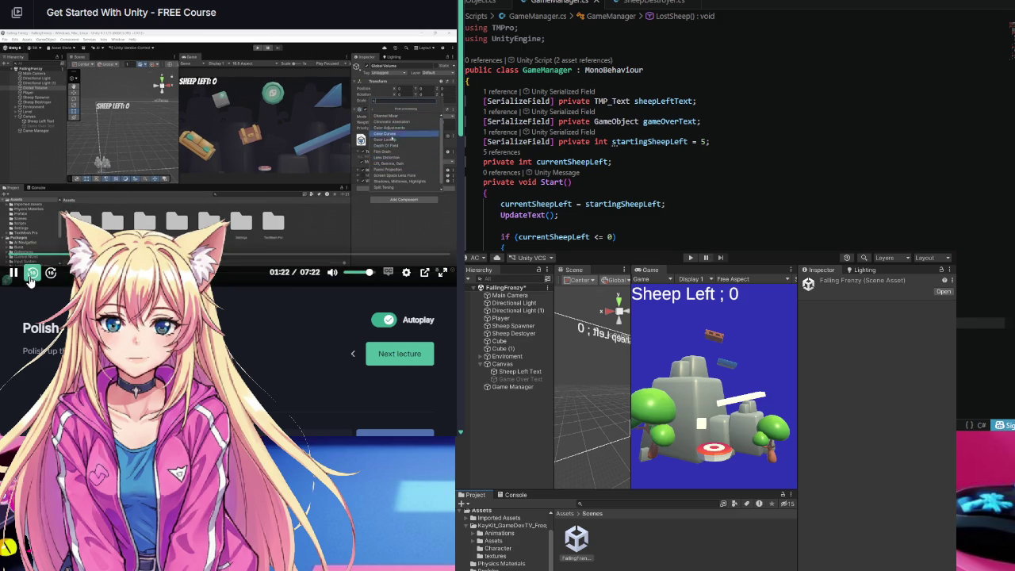
# - Rewind the lecture, pause it at 01:11, and create an empty GameObject with Ctrl+Shift+N
pyautogui.click(32, 273)
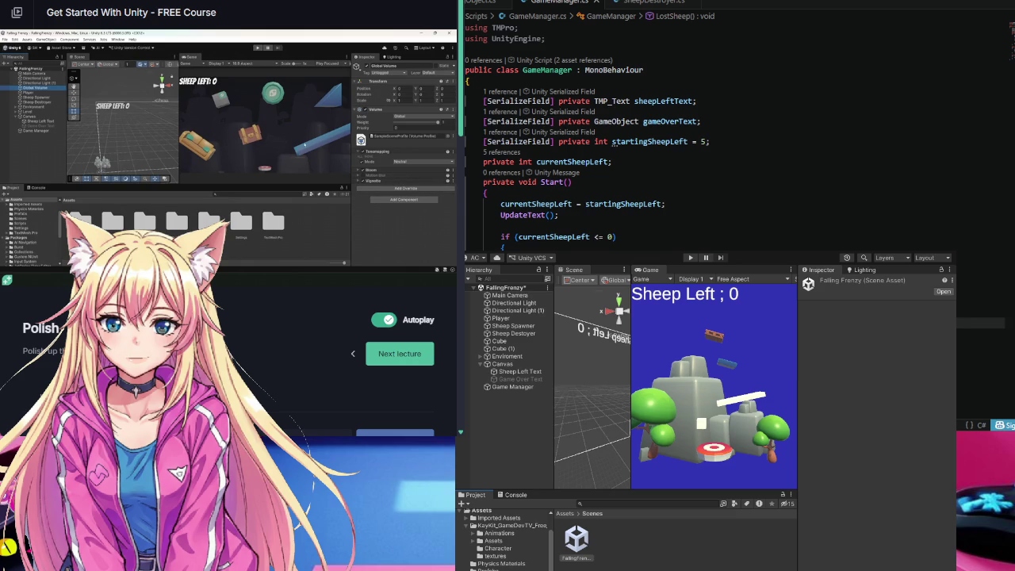
pyautogui.click(502, 431)
pyautogui.press('space')
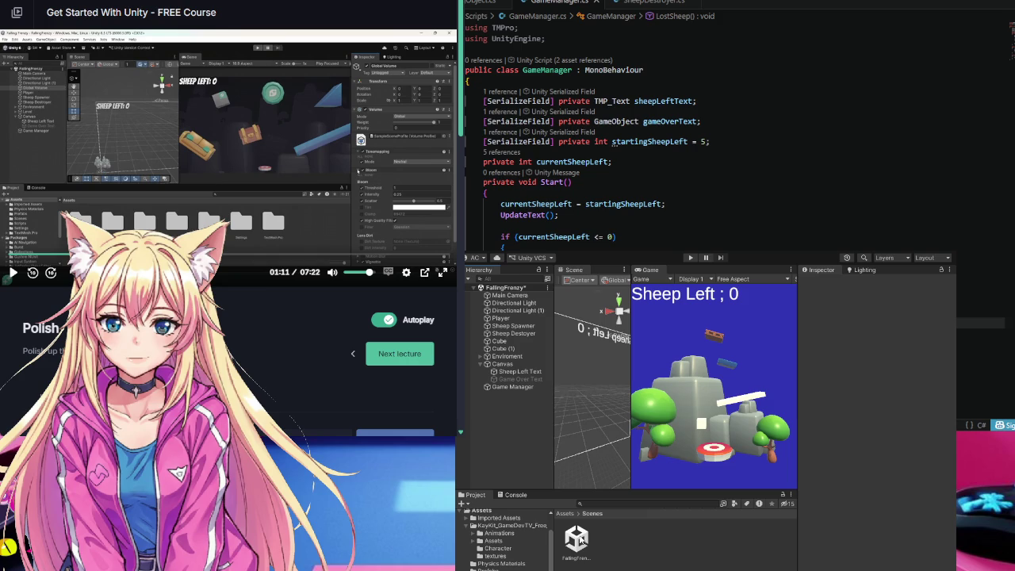
pyautogui.hotkey('ctrl', 'shift', 'n')
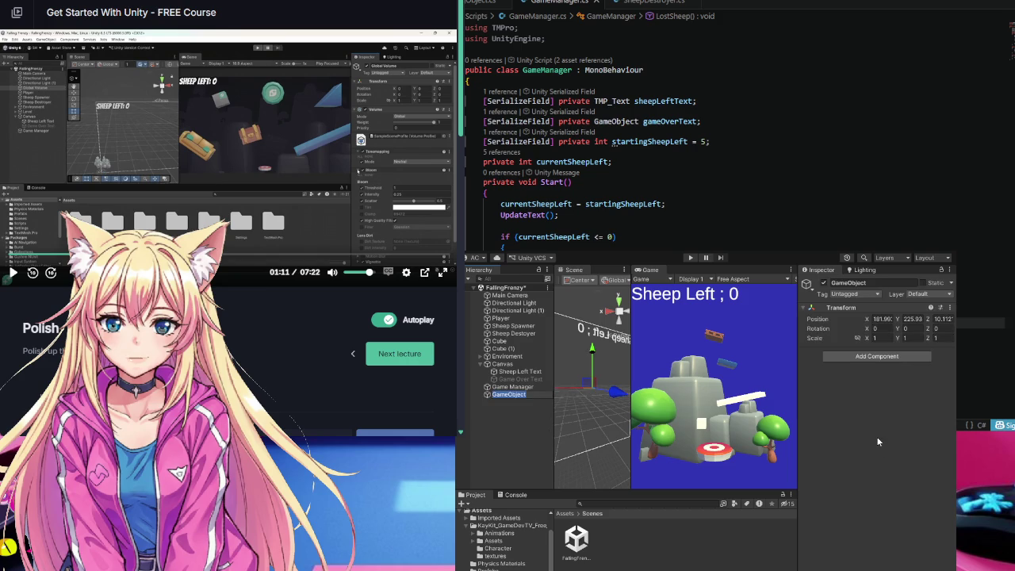
# - Confirm the name of the new empty GameObject in the Hierarchy
pyautogui.click(890, 358)
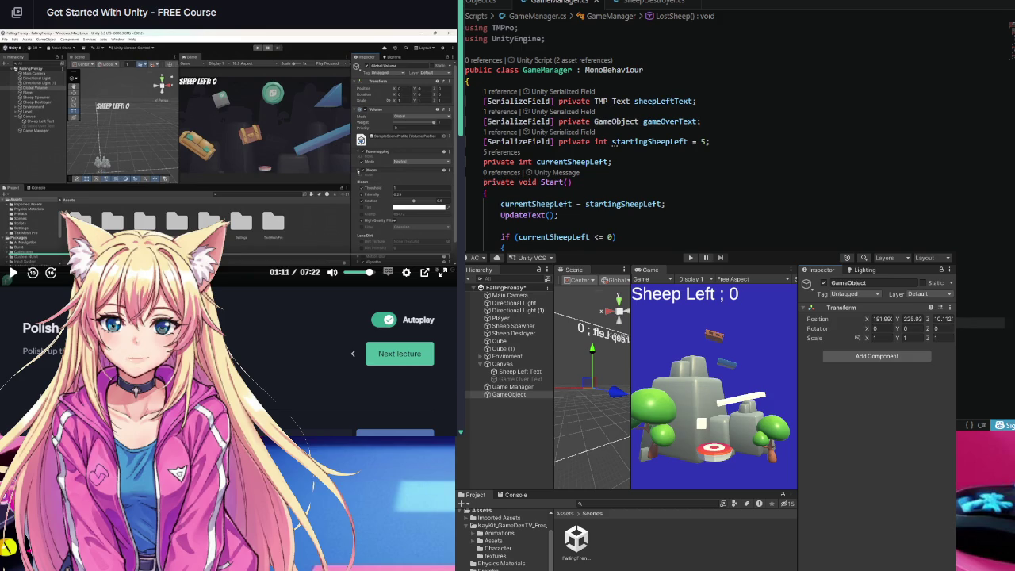
pyautogui.scroll(-1, 229, 217)
pyautogui.scroll(1, 391, 157)
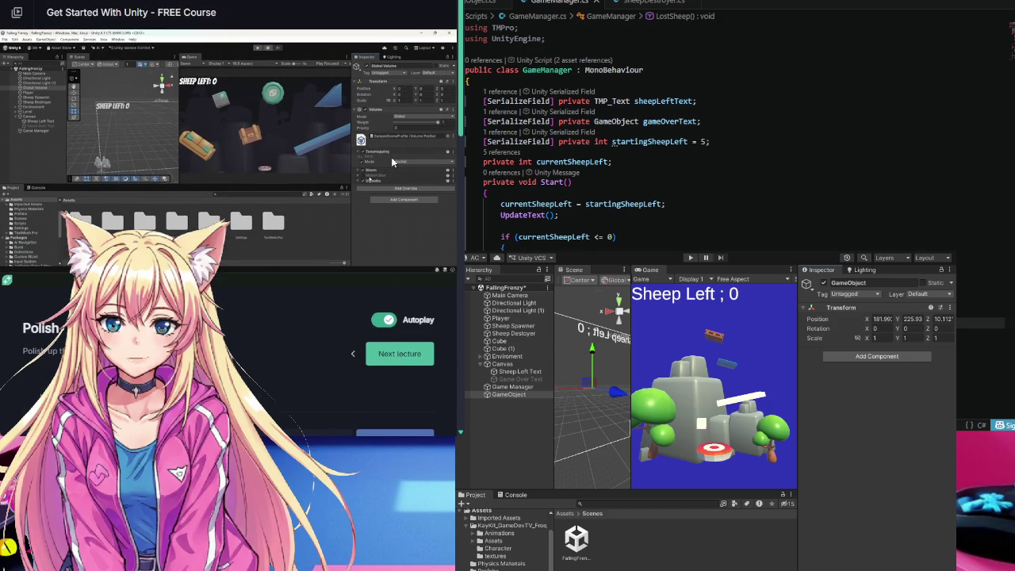
pyautogui.moveTo(352, 182)
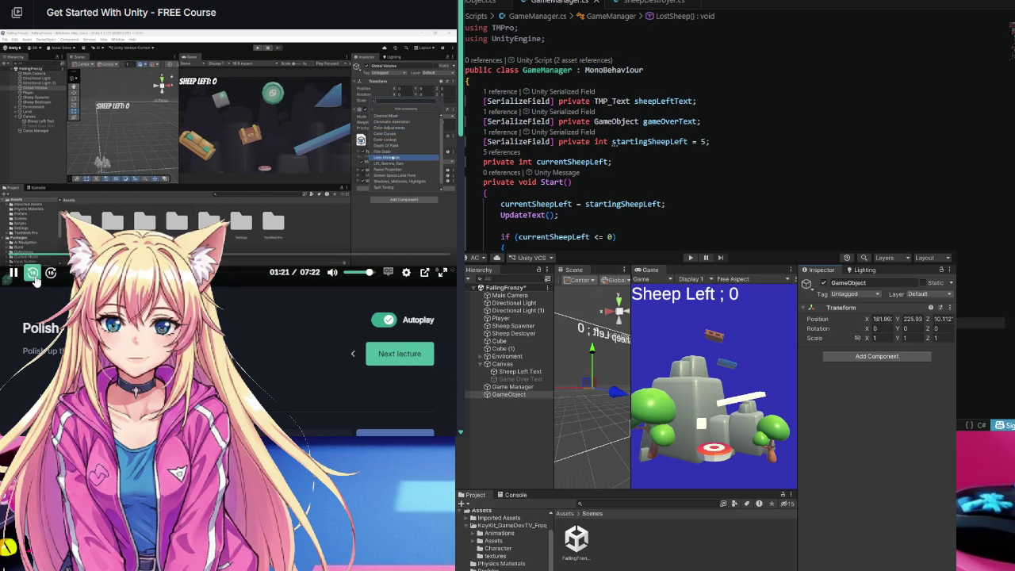
# - Rewind the lecture 20 seconds, pause at 01:07, and select the GameObject
pyautogui.click(33, 274)
pyautogui.click(33, 274)
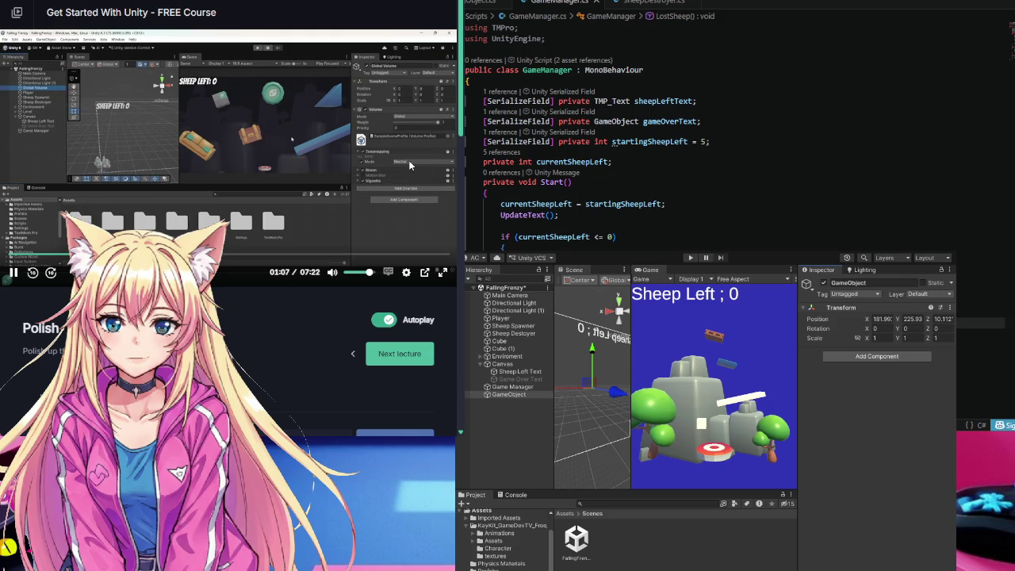
pyautogui.press('space')
pyautogui.click(508, 394)
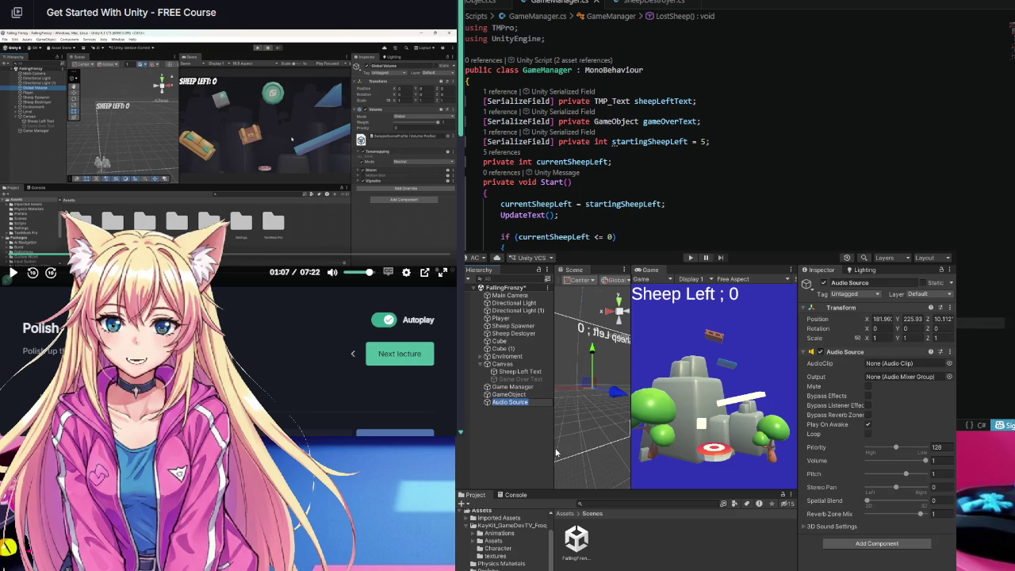
# - Delete the Audio Source object and reselect the empty GameObject
pyautogui.click(489, 404)
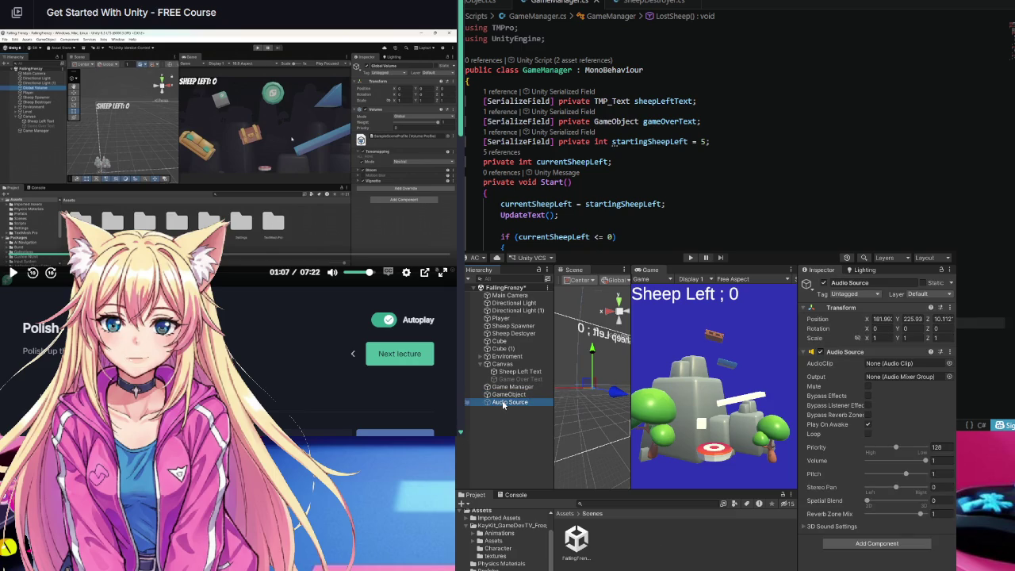
pyautogui.press('Delete')
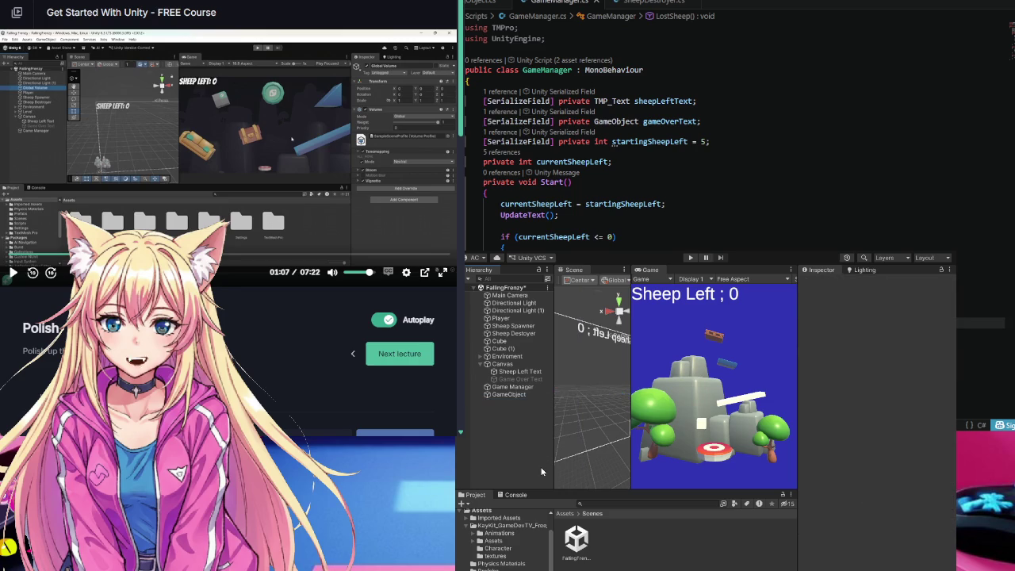
pyautogui.click(511, 396)
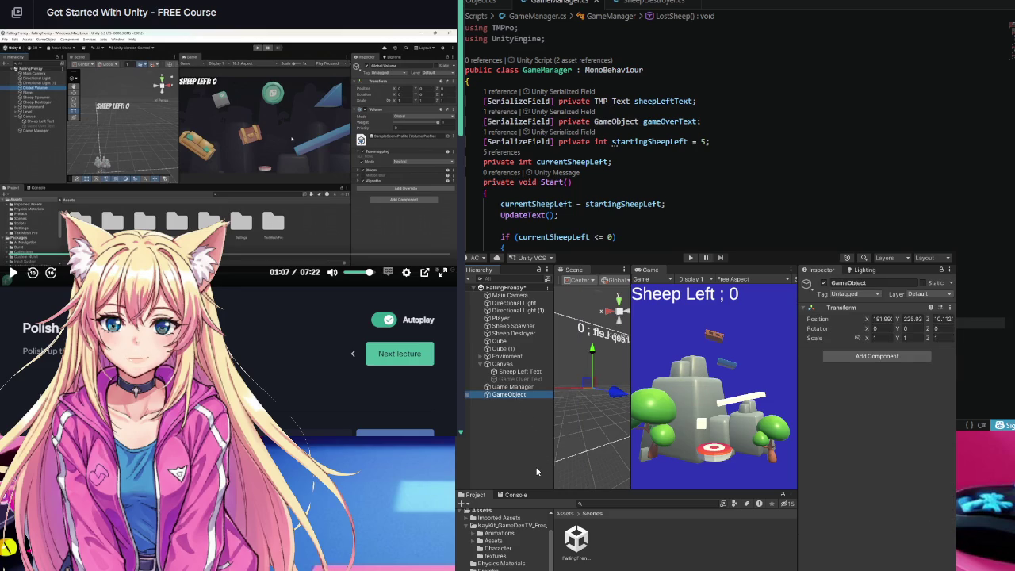
# - Delete the empty GameObject and select the Environment object in the Hierarchy
pyautogui.press('Delete')
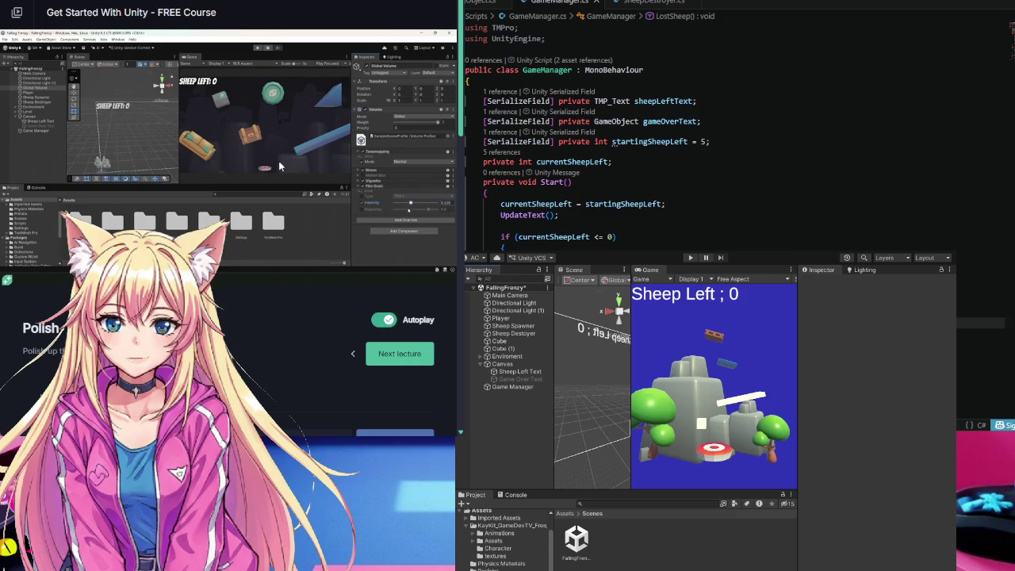
pyautogui.moveTo(276, 167)
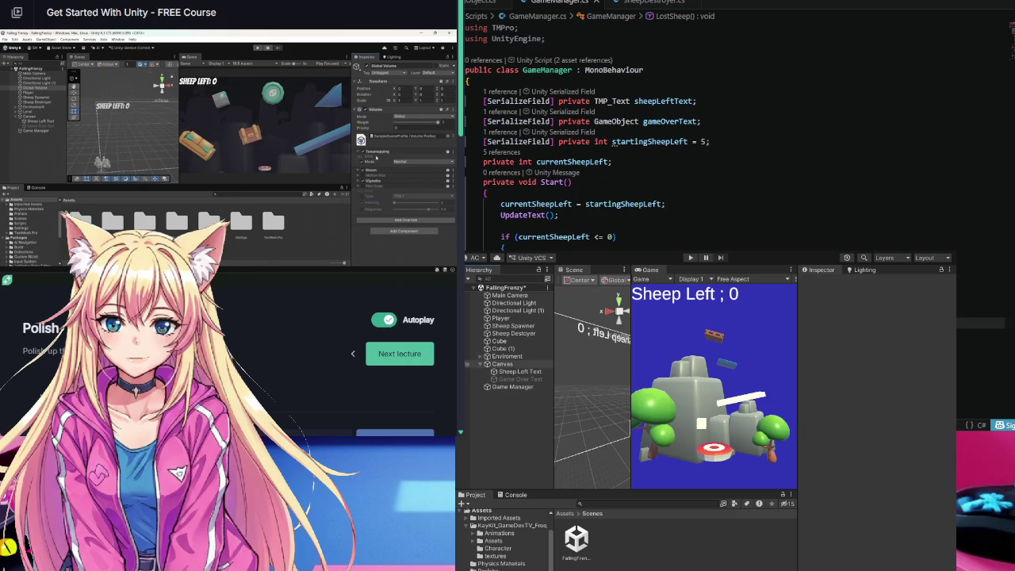
pyautogui.click(506, 356)
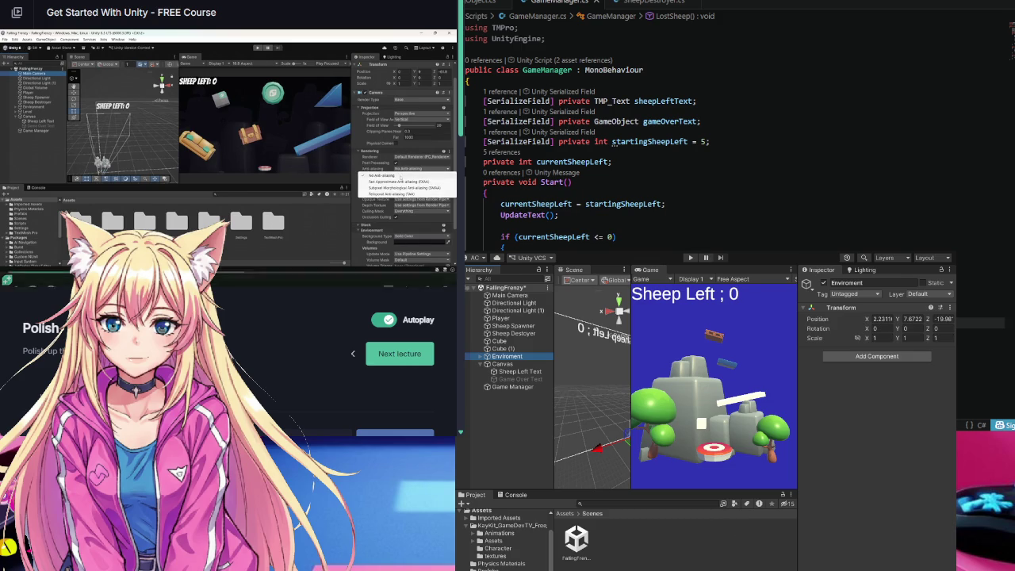
pyautogui.click(507, 295)
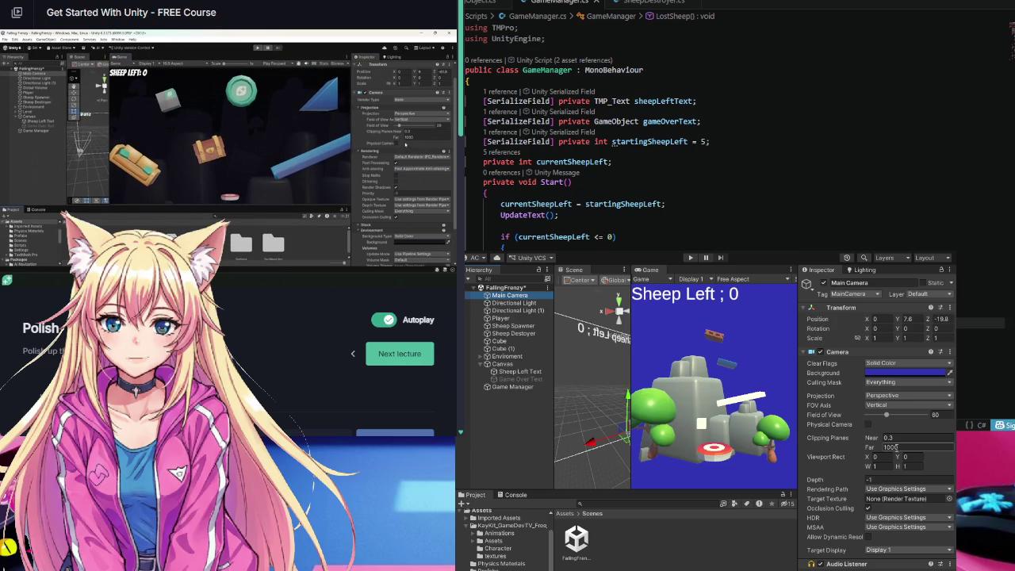
pyautogui.moveTo(631, 400); pyautogui.dragTo(537, 395)
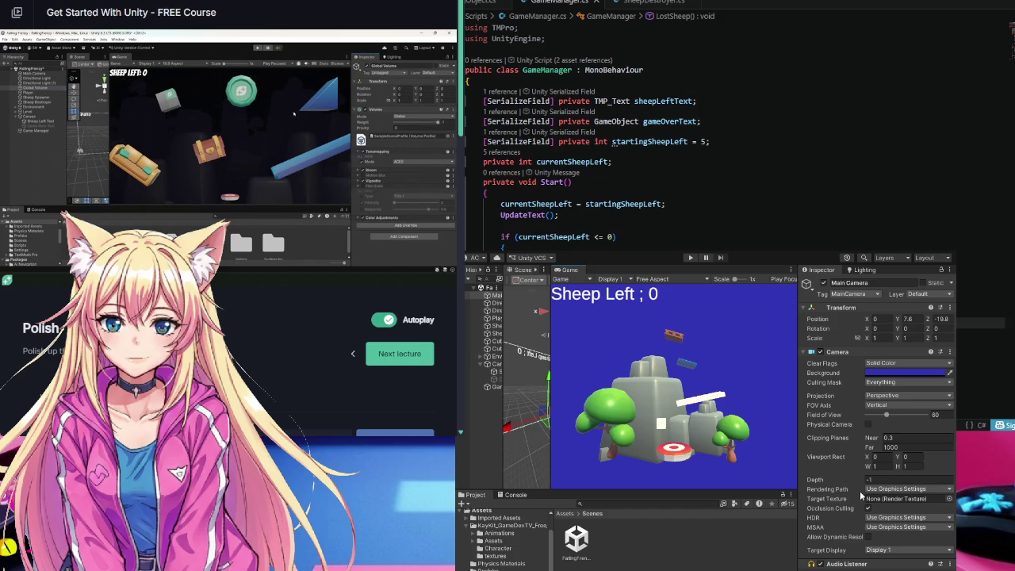
pyautogui.moveTo(353, 192)
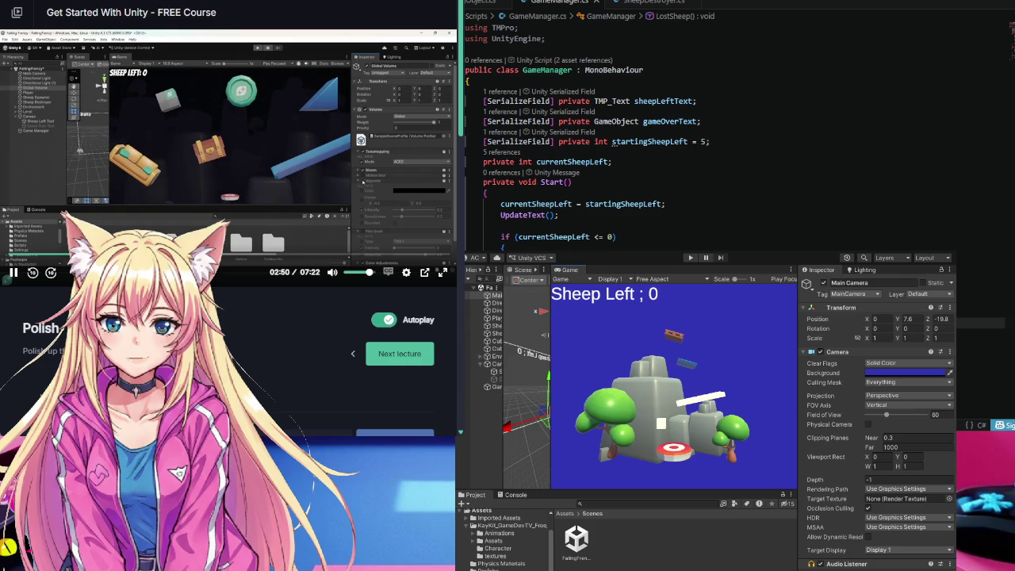
pyautogui.click(31, 272)
pyautogui.click(32, 272)
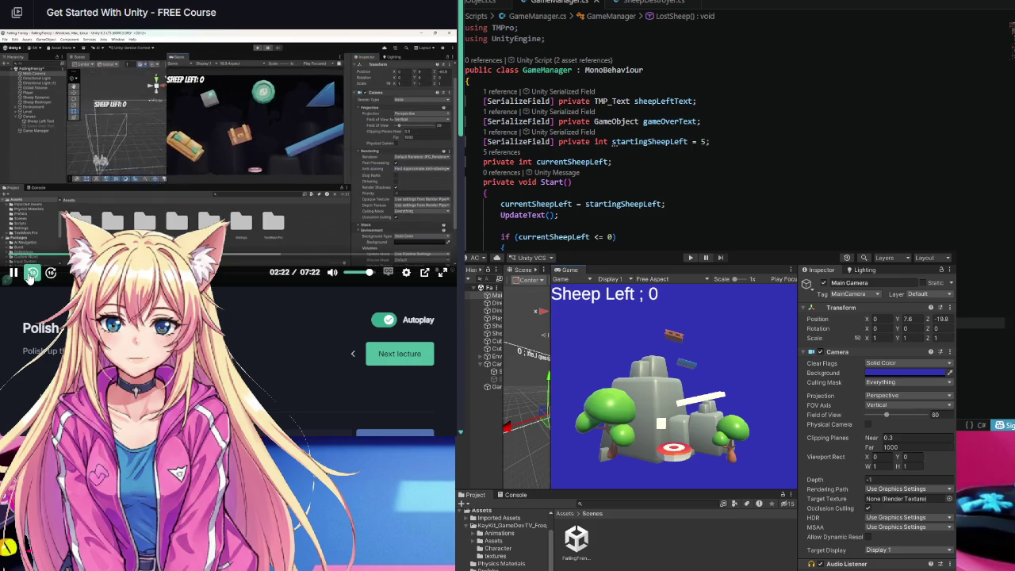
pyautogui.click(32, 272)
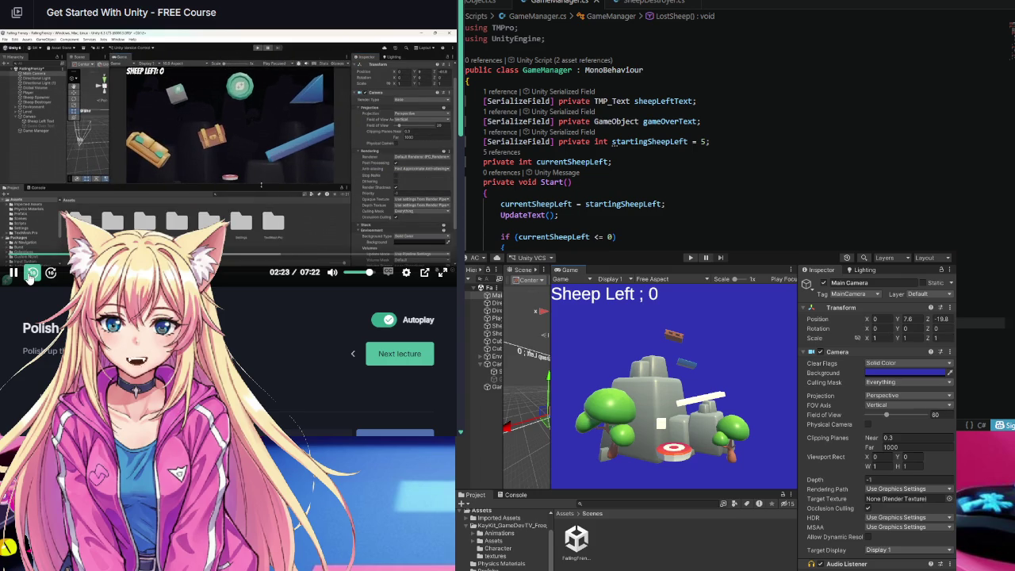
pyautogui.click(32, 273)
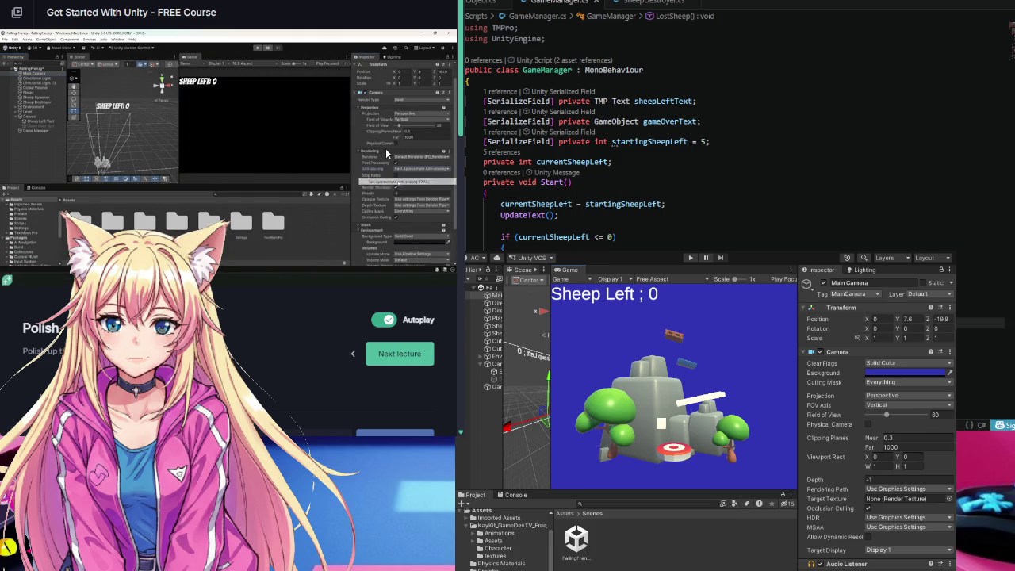
pyautogui.press('space')
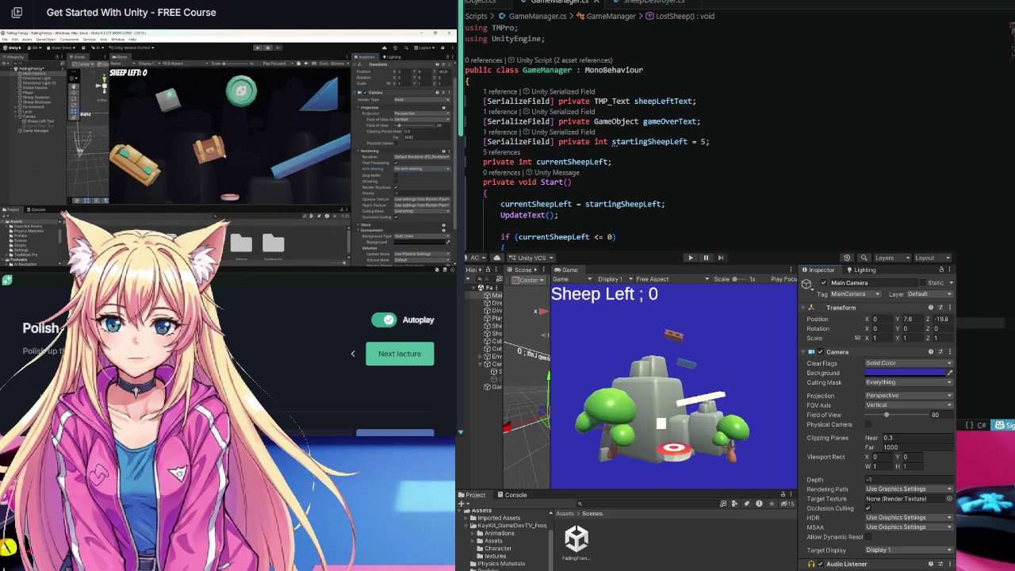
# - Duplicate Rock_A from the Enviroment group and scale the copy up to about 14.6
pyautogui.moveTo(550, 459)
pyautogui.mouseDown()
pyautogui.moveTo(655, 462)
pyautogui.moveTo(603, 466)
pyautogui.mouseUp()
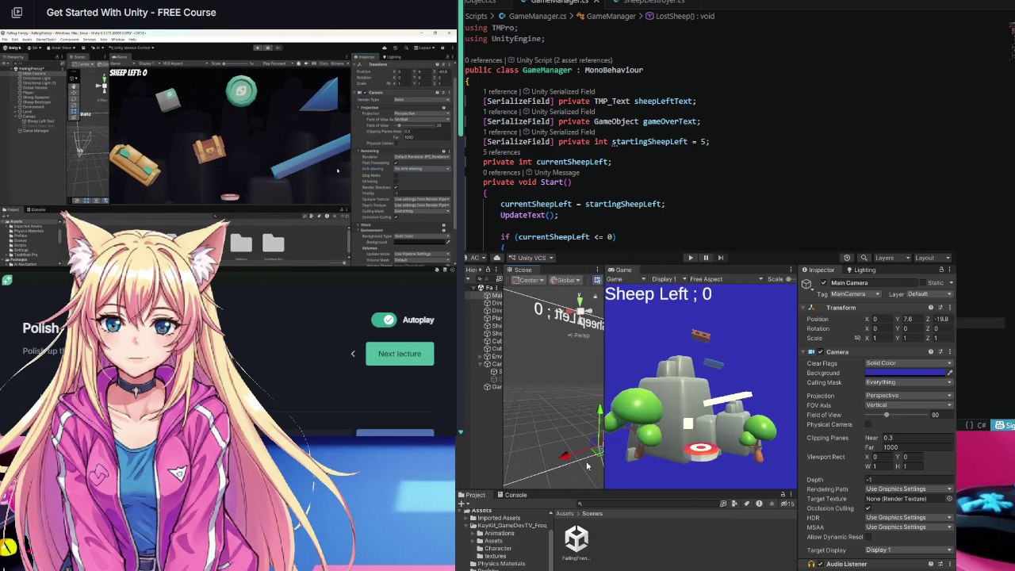
pyautogui.click(496, 357)
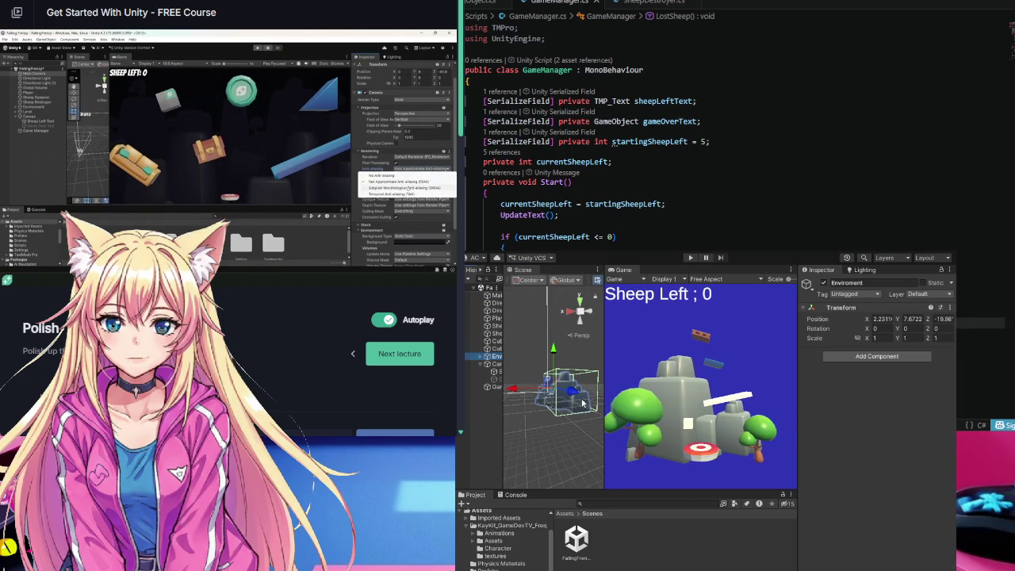
pyautogui.click(583, 405)
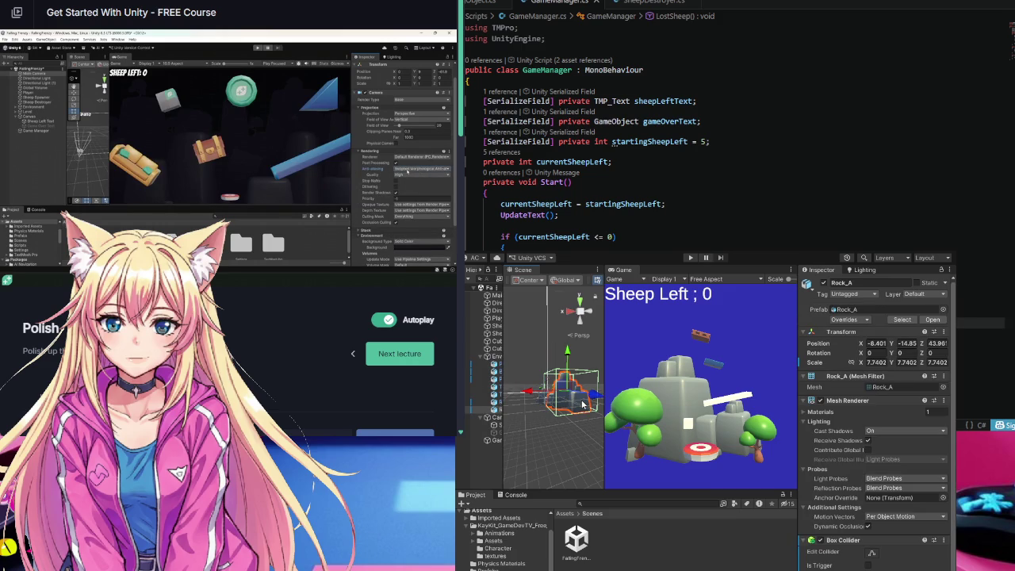
pyautogui.hotkey('ctrl', 'd')
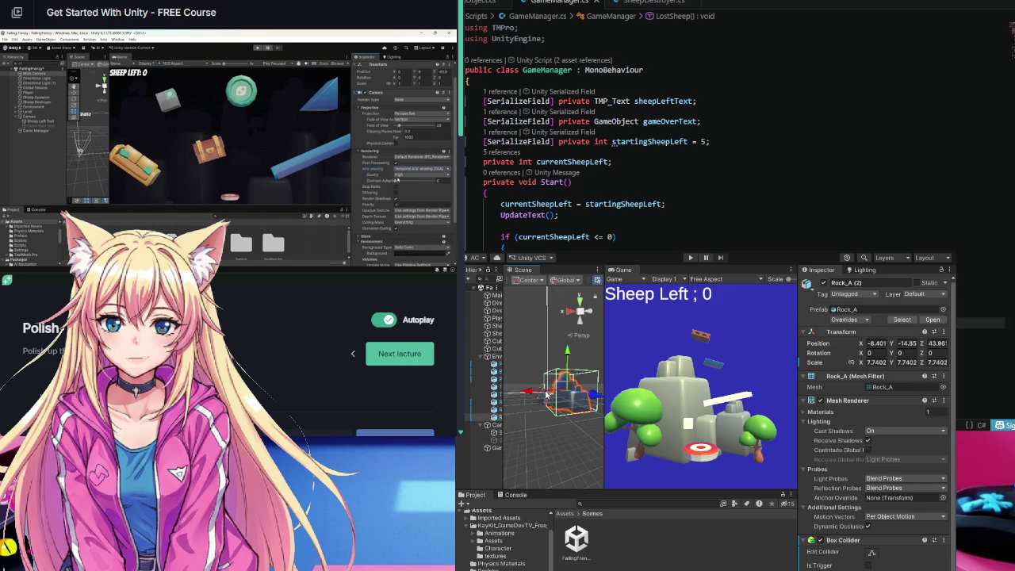
pyautogui.moveTo(536, 394)
pyautogui.mouseDown()
pyautogui.moveTo(514, 394)
pyautogui.moveTo(565, 410)
pyautogui.mouseUp()
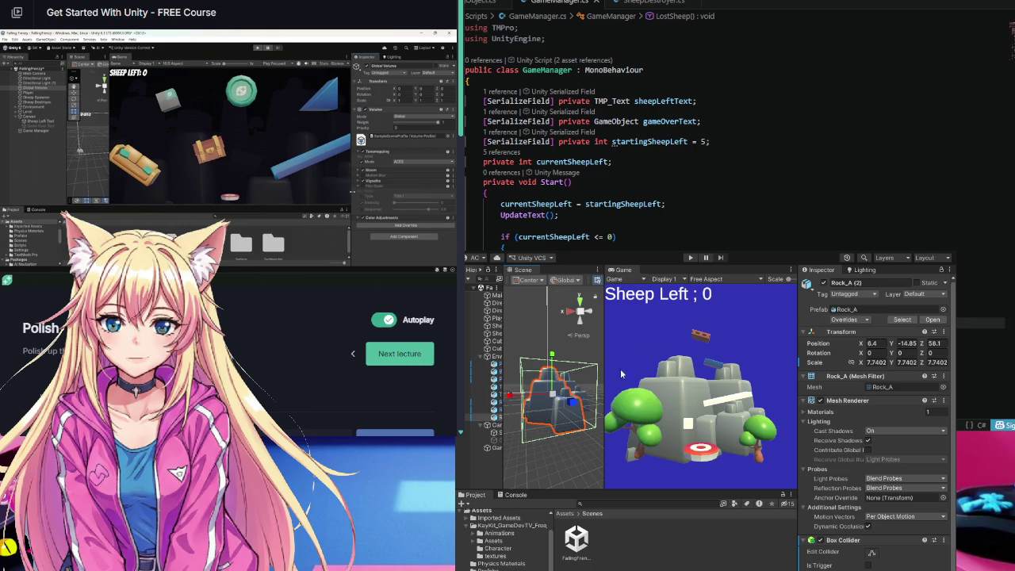
pyautogui.moveTo(557, 396); pyautogui.dragTo(569, 394)
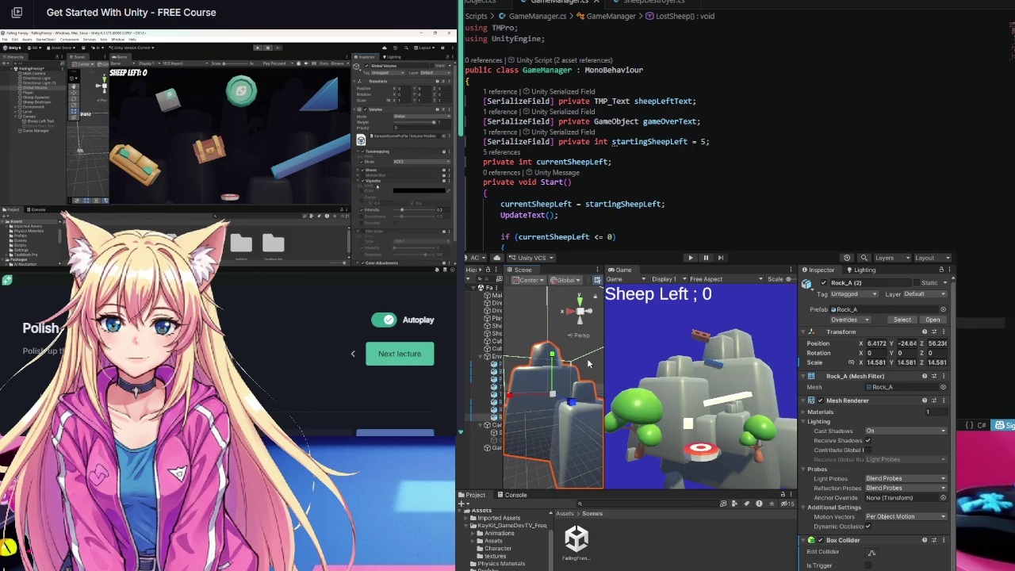
# - Move the duplicated rock to X 12.4, Y -19.6, Z 73.6
pyautogui.press('w')
pyautogui.press('e')
pyautogui.press('w')
pyautogui.moveTo(571, 400); pyautogui.dragTo(601, 428)
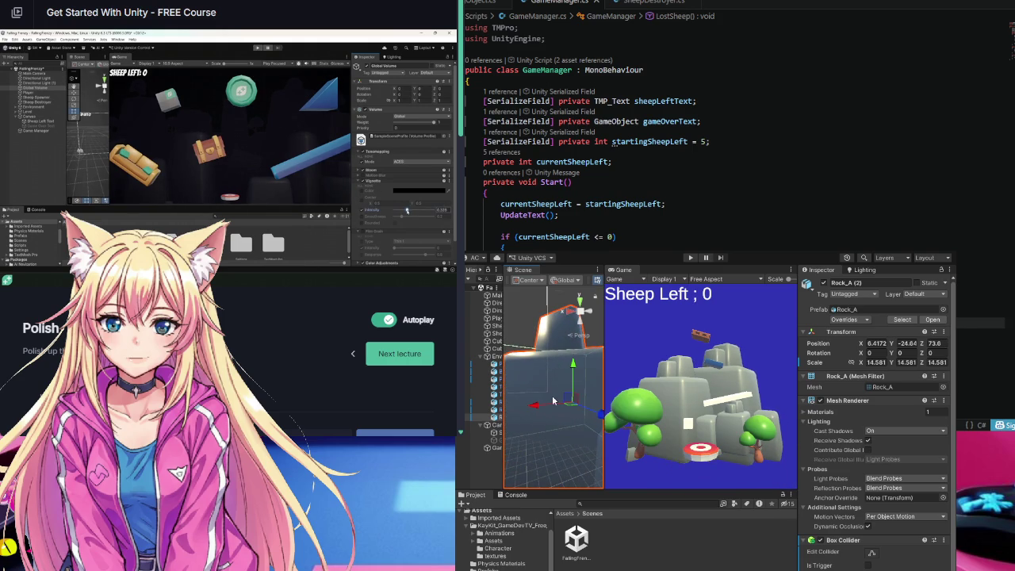
pyautogui.moveTo(573, 363); pyautogui.dragTo(573, 342)
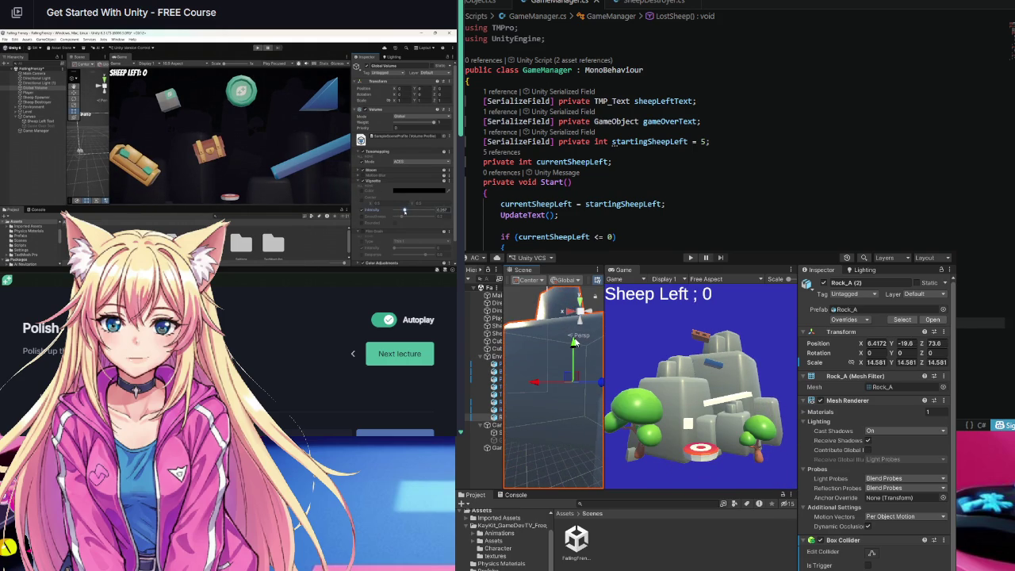
pyautogui.moveTo(539, 381); pyautogui.dragTo(516, 390)
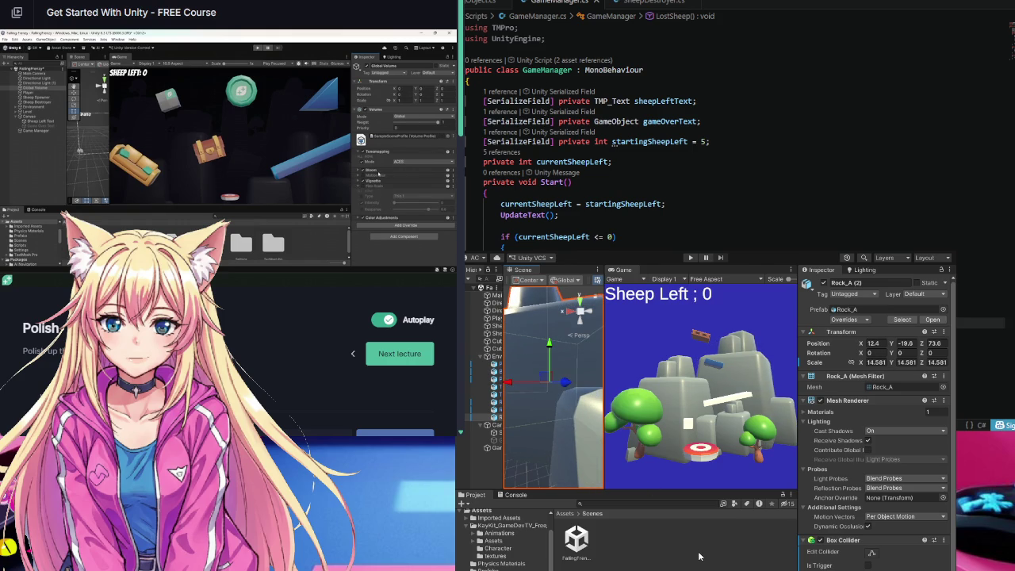
pyautogui.moveTo(198, 357)
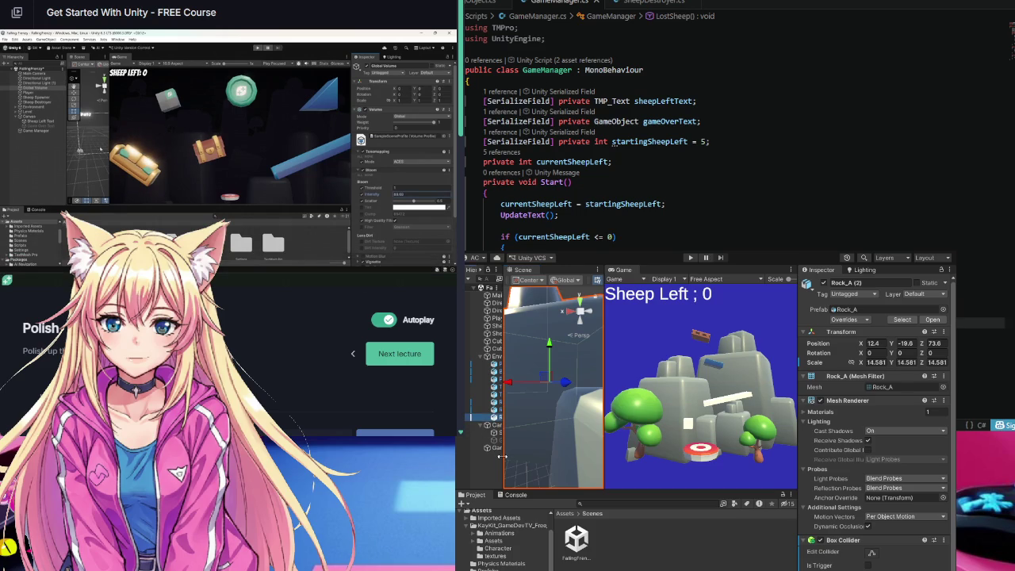
pyautogui.moveTo(502, 458); pyautogui.dragTo(579, 458)
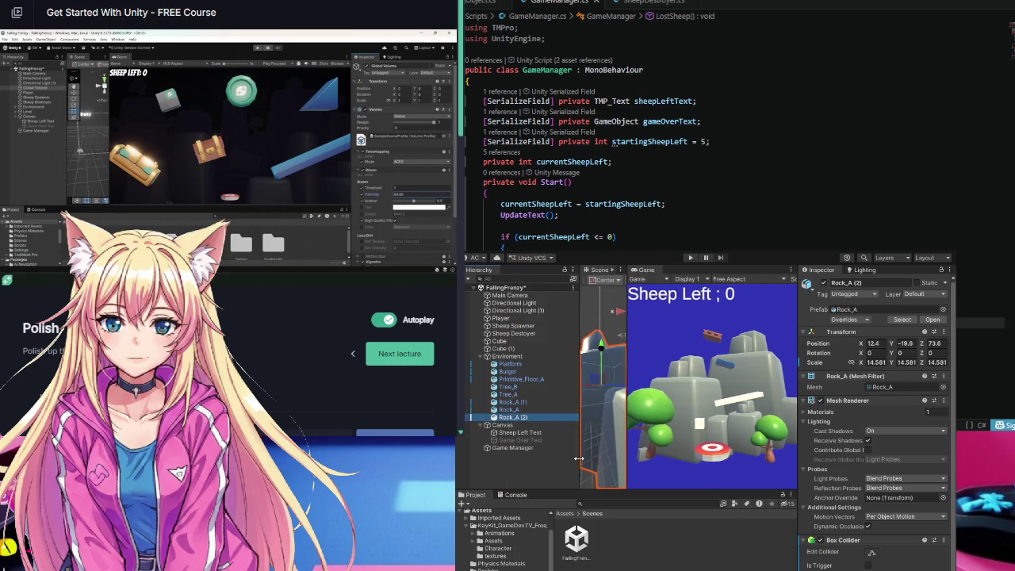
# - Check the main Directional Light's colour, then select Directional Light (1) to recolour it
pyautogui.click(513, 387)
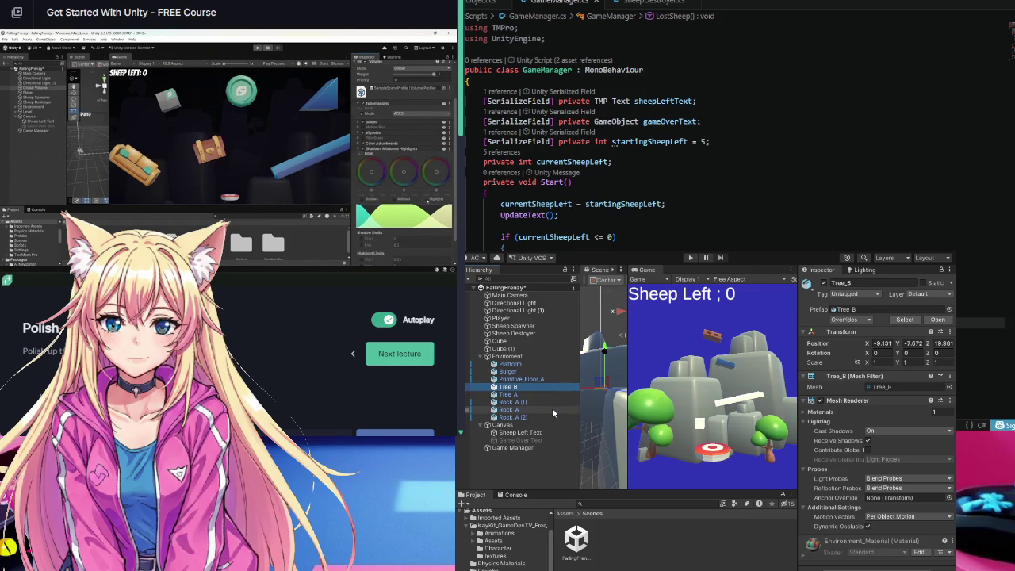
pyautogui.click(543, 311)
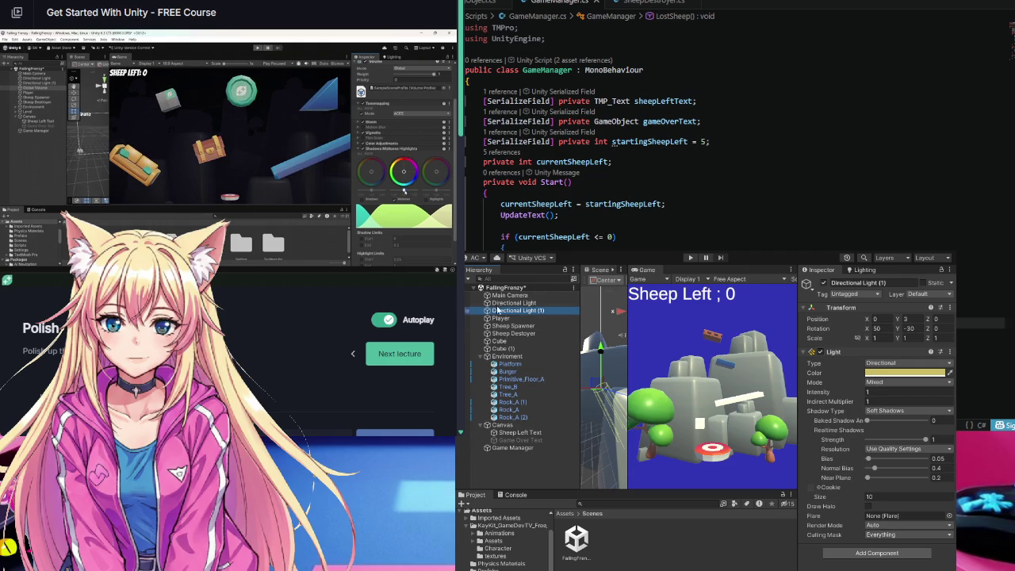
pyautogui.click(489, 305)
pyautogui.click(903, 372)
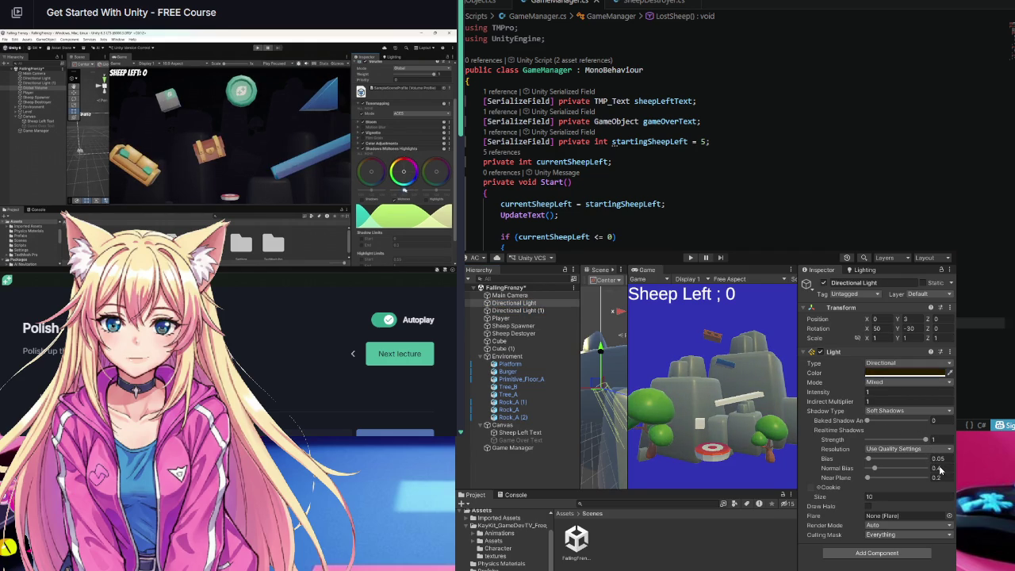
pyautogui.click(543, 310)
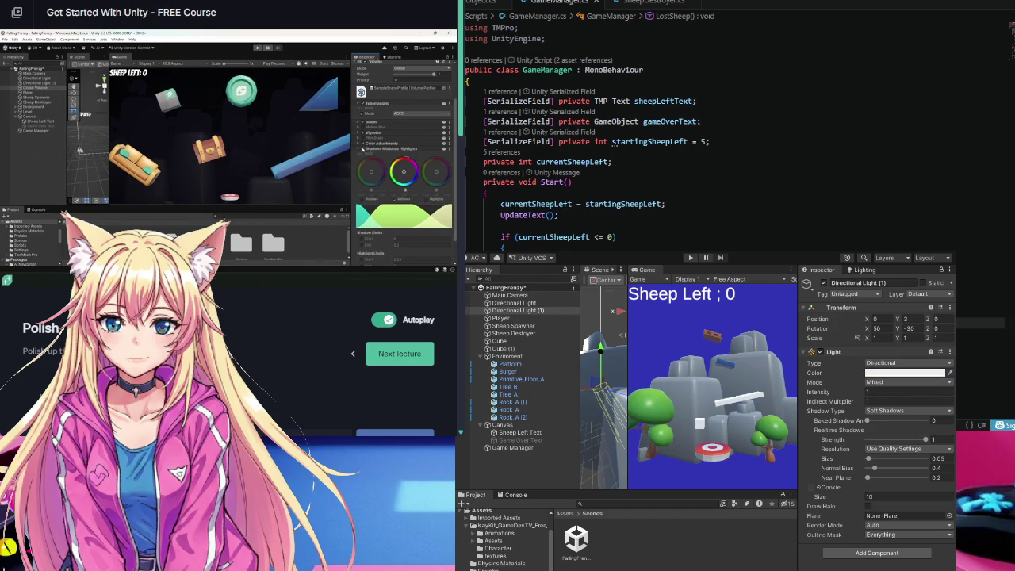
pyautogui.moveTo(238, 396)
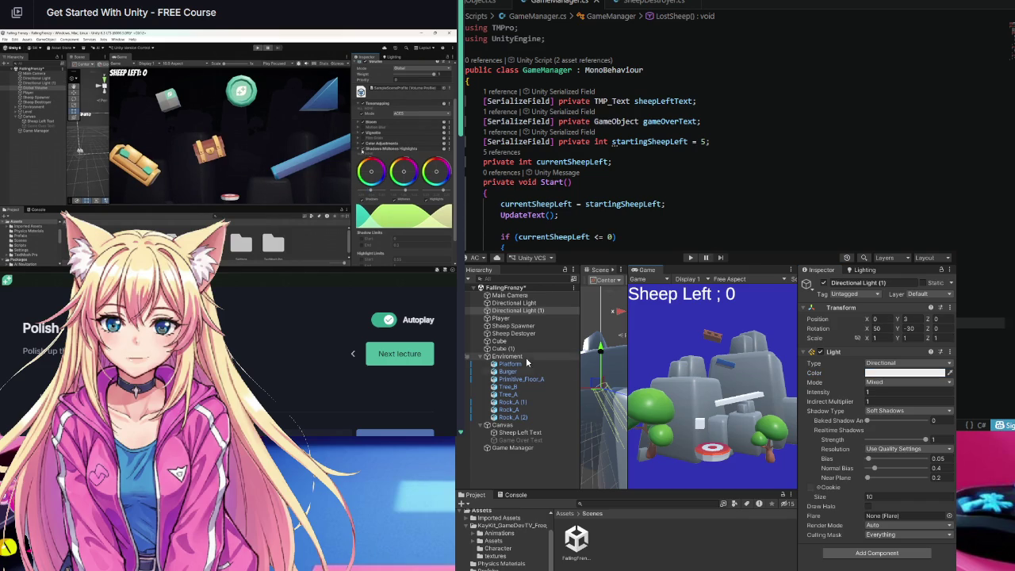
# - Slide the Cube (1) platform along X and raise it to Y 7.53
pyautogui.click(508, 358)
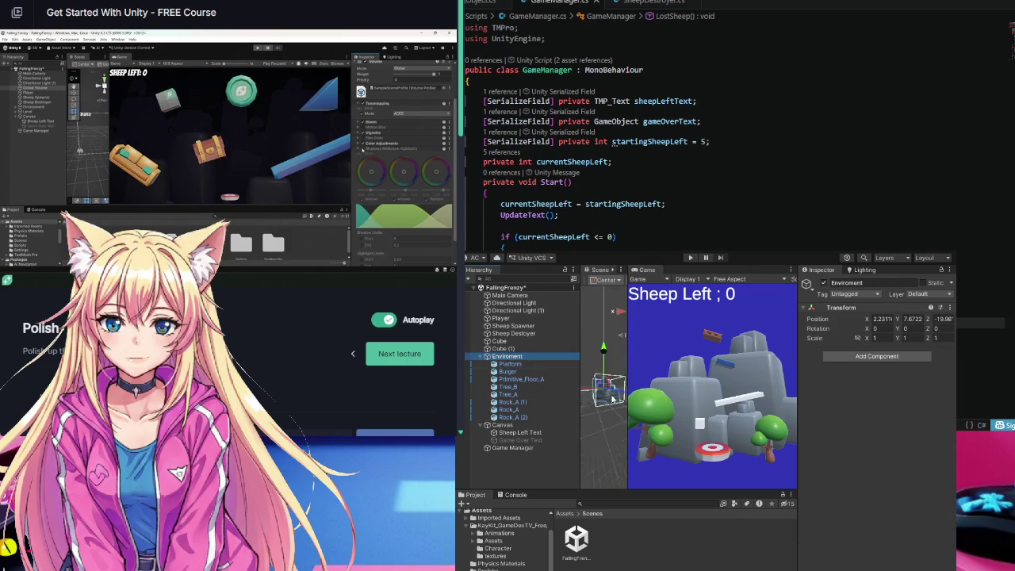
pyautogui.scroll(-3, 611, 399)
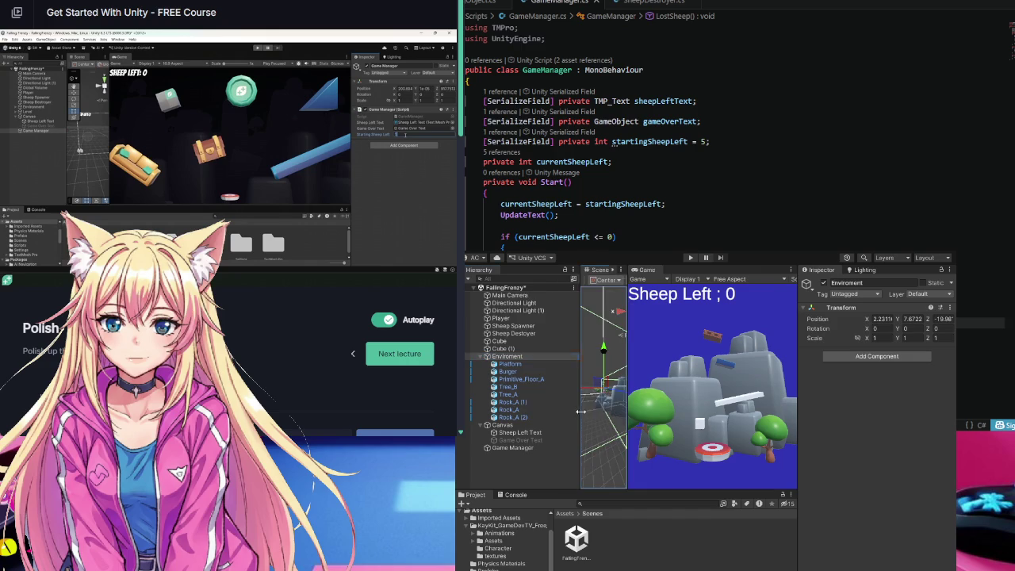
pyautogui.moveTo(580, 412)
pyautogui.mouseDown()
pyautogui.moveTo(513, 404)
pyautogui.moveTo(610, 418)
pyautogui.mouseUp()
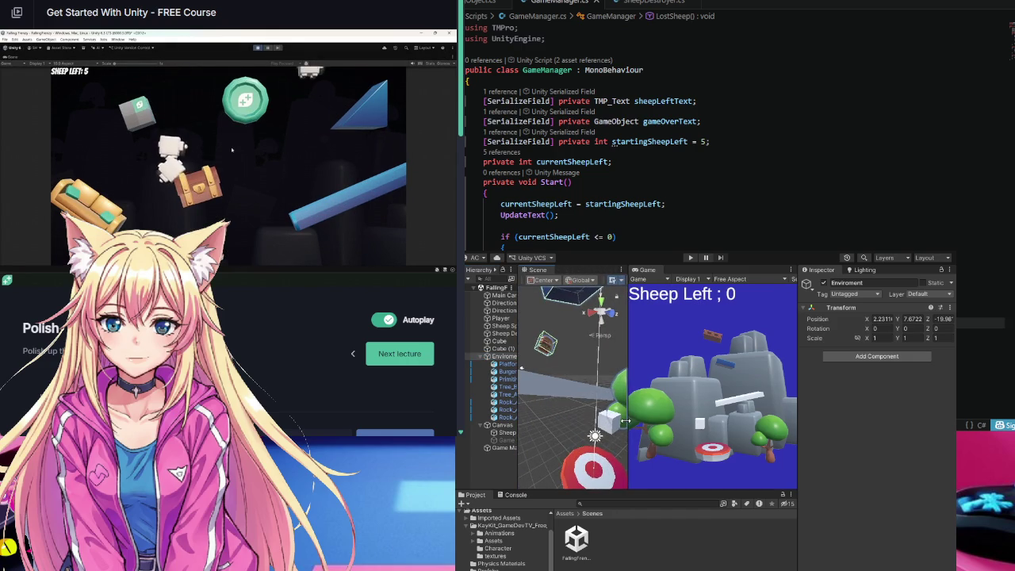
pyautogui.scroll(-3, 606, 409)
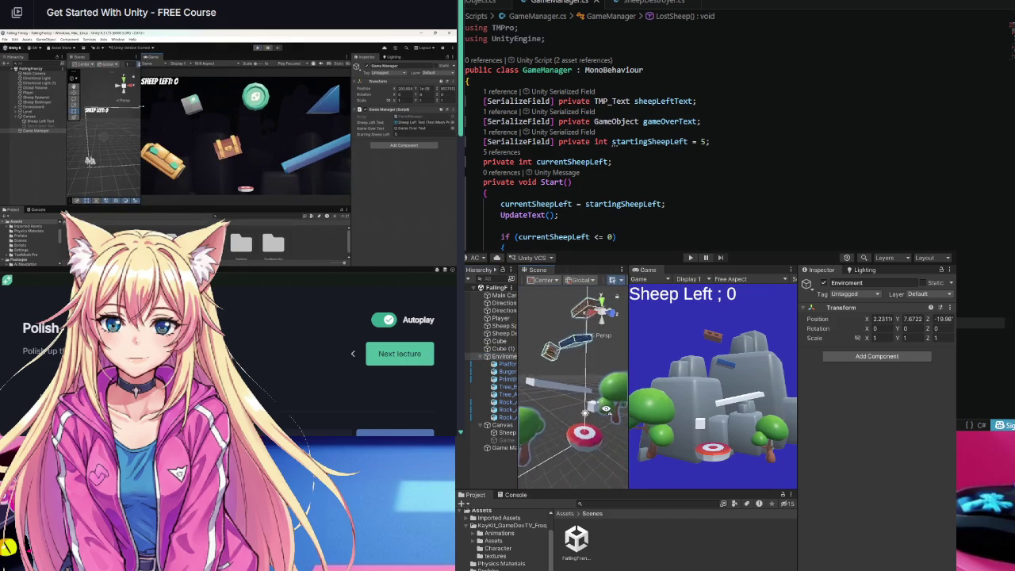
pyautogui.click(544, 388)
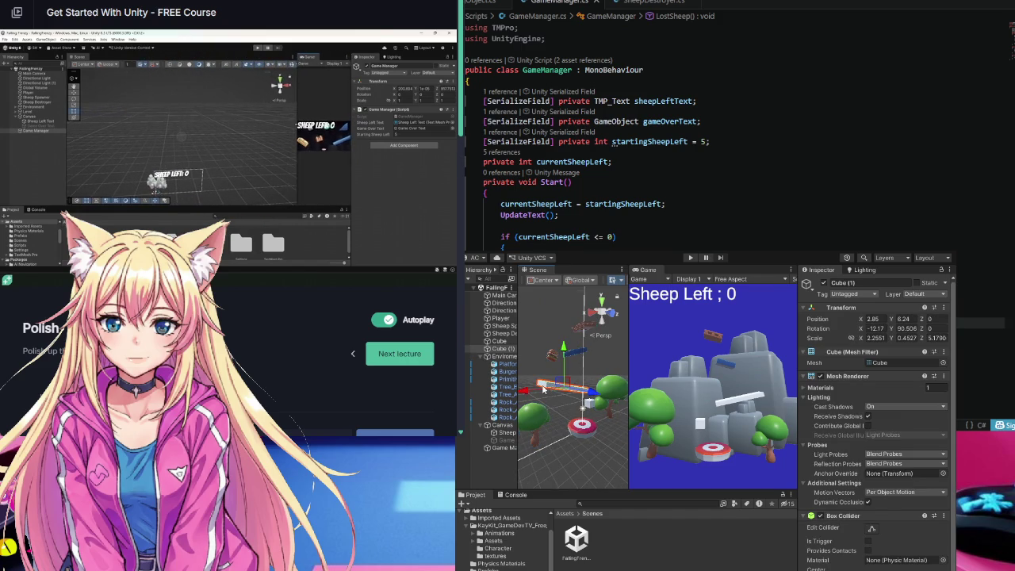
pyautogui.moveTo(543, 388); pyautogui.dragTo(497, 405)
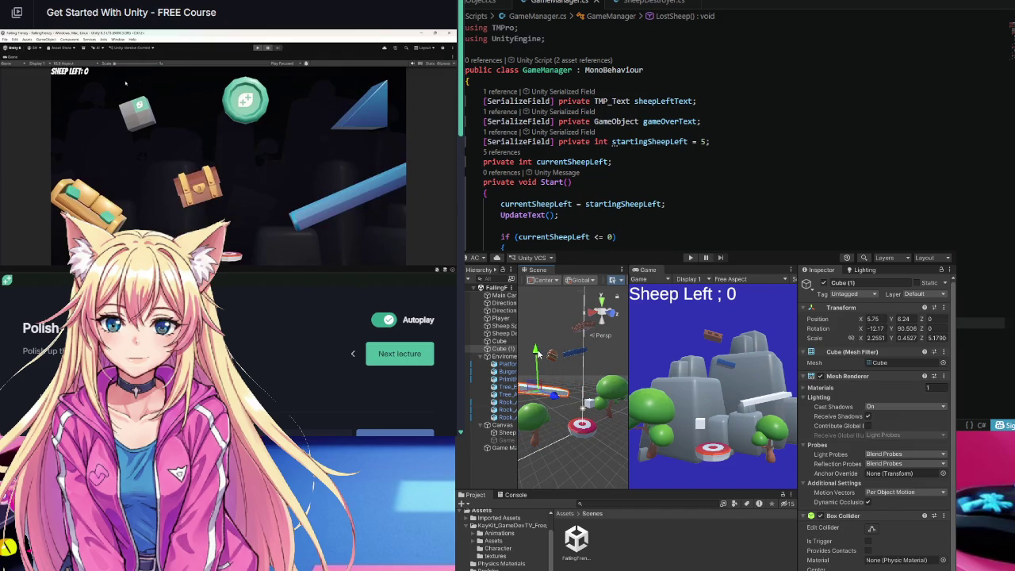
pyautogui.moveTo(538, 354); pyautogui.dragTo(539, 337)
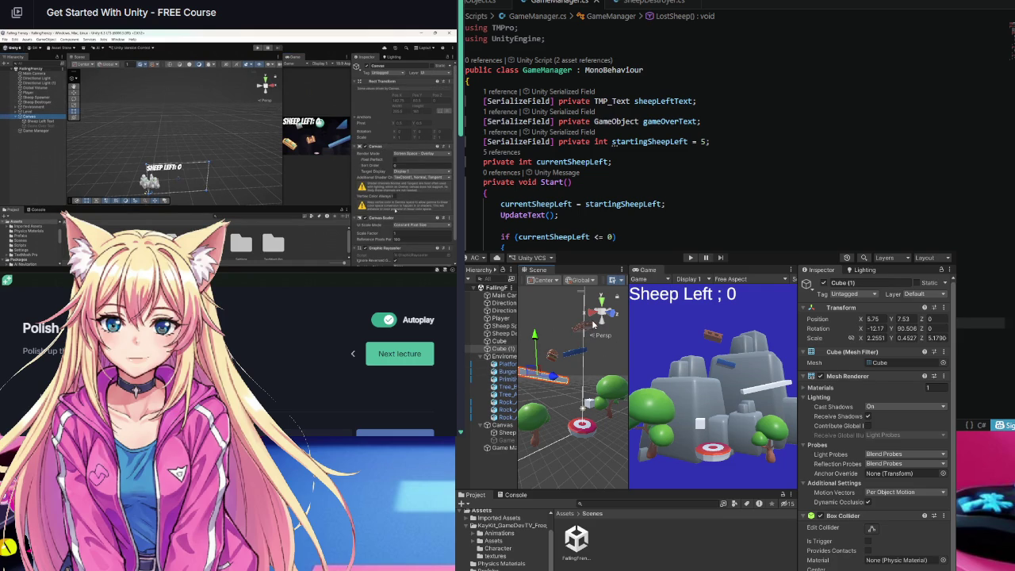
# - Move the Platform further left along X to about -6.769
pyautogui.scroll(2, 586, 329)
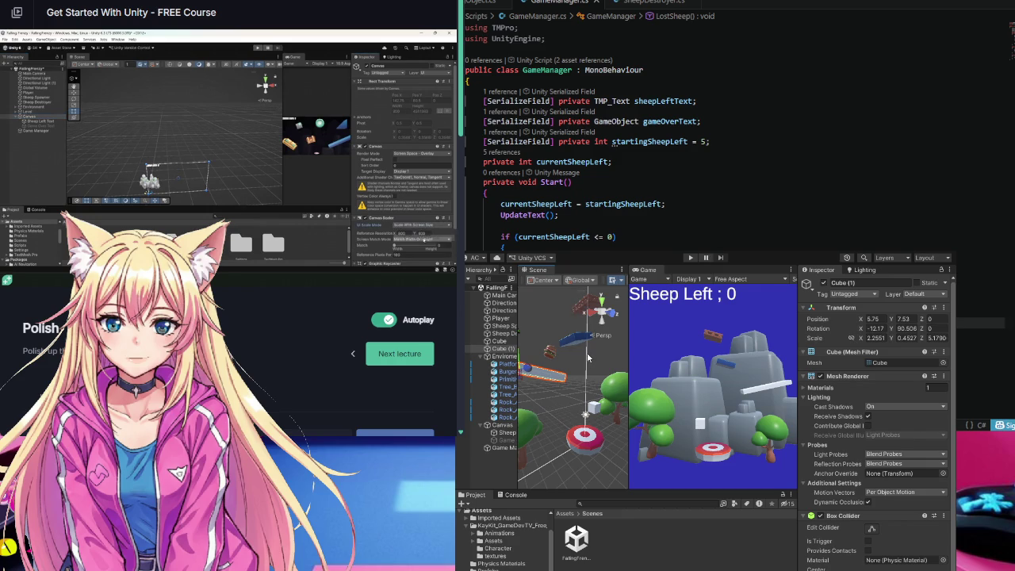
pyautogui.scroll(2, 579, 318)
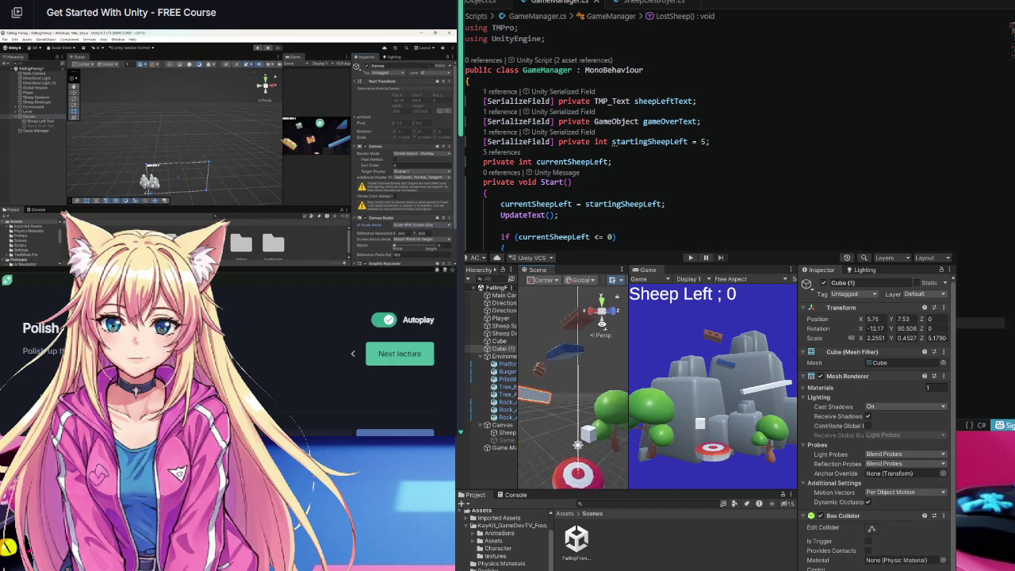
pyautogui.scroll(4, 572, 387)
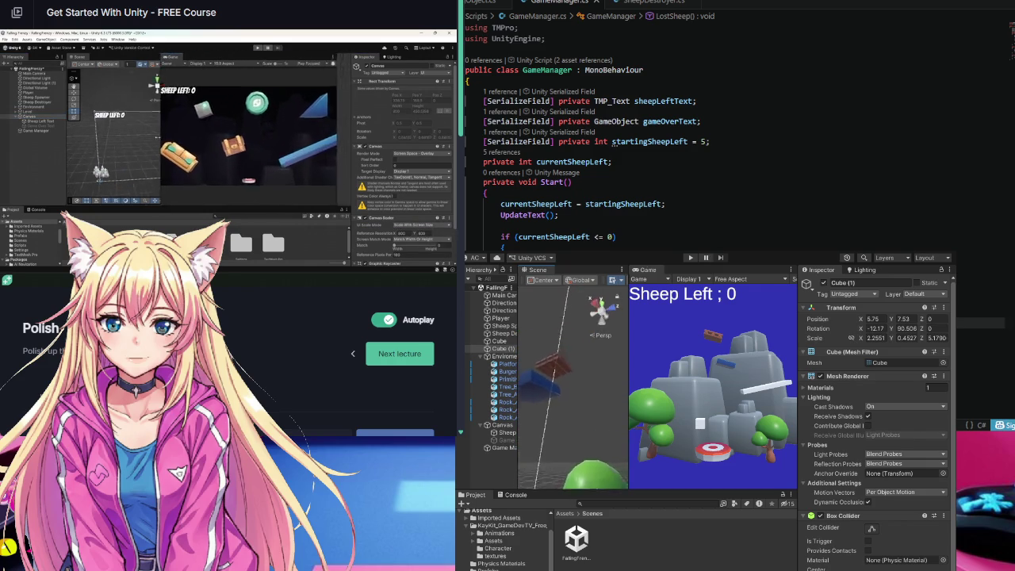
pyautogui.scroll(5, 571, 388)
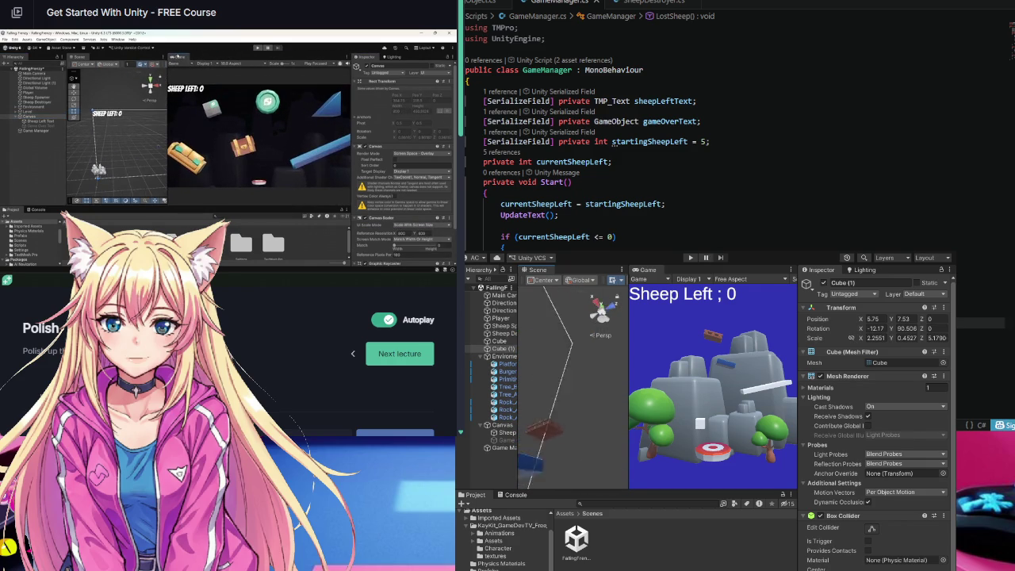
pyautogui.scroll(-3, 539, 473)
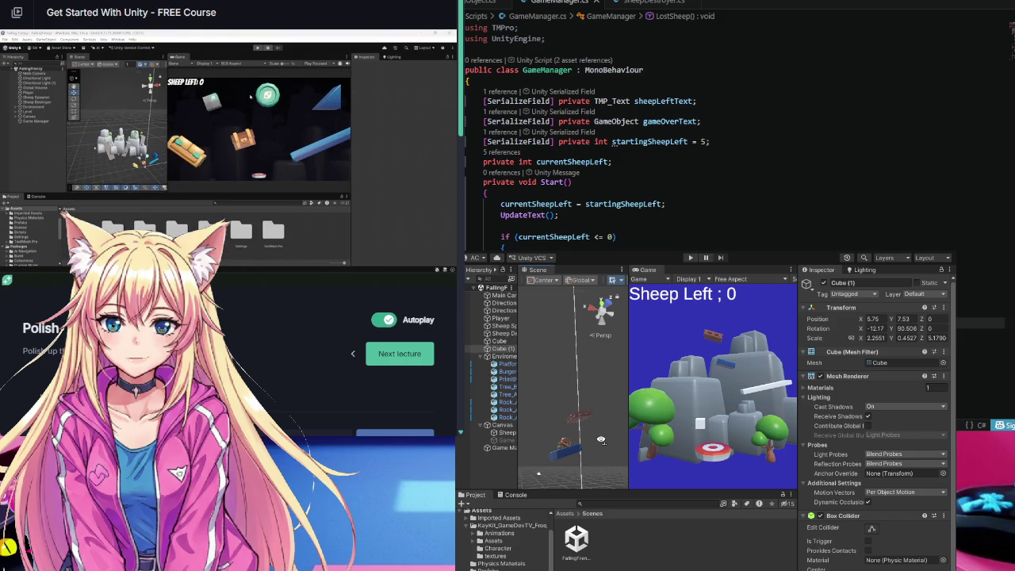
pyautogui.scroll(2, 601, 440)
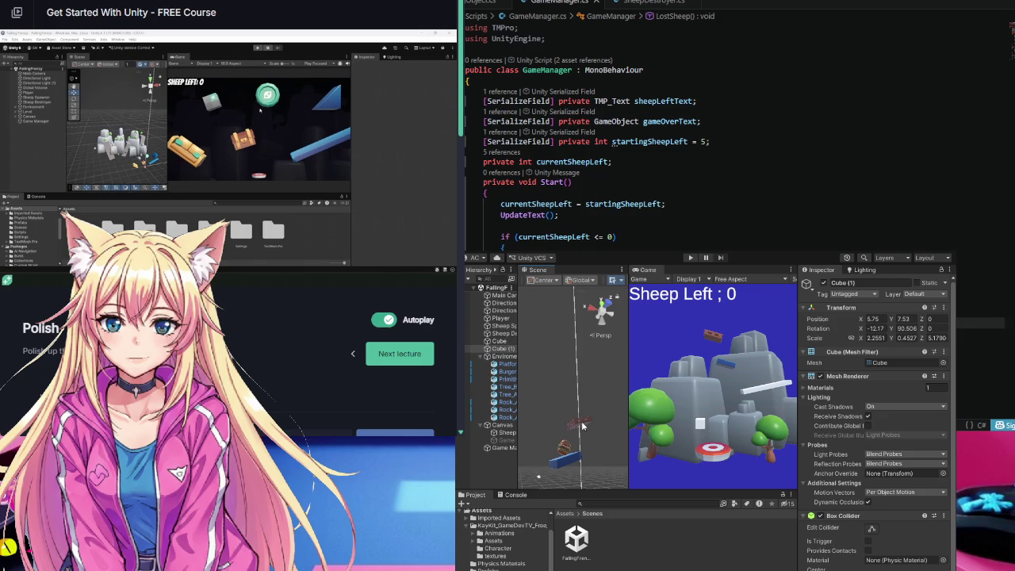
pyautogui.click(583, 426)
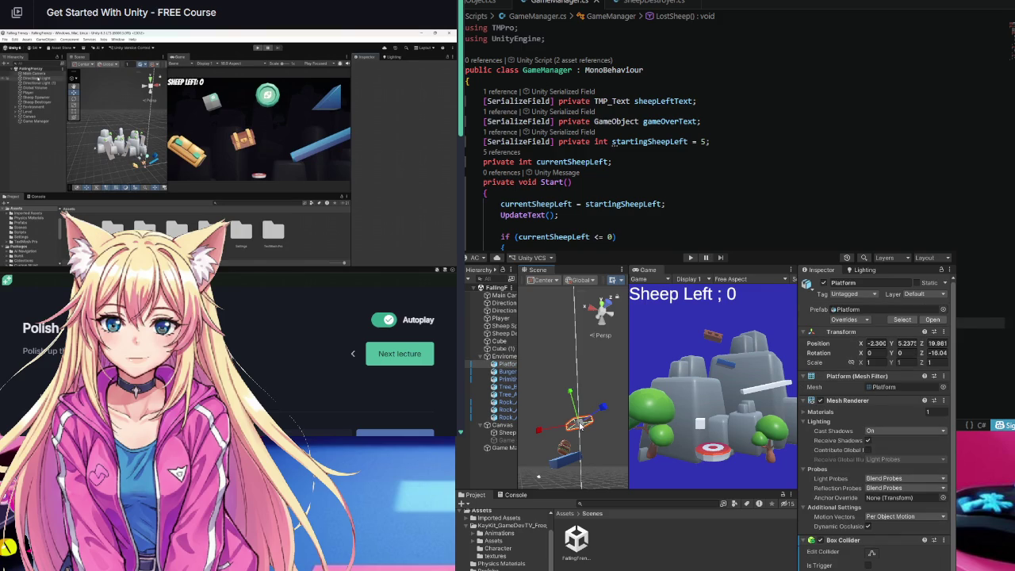
pyautogui.press('e')
pyautogui.press('w')
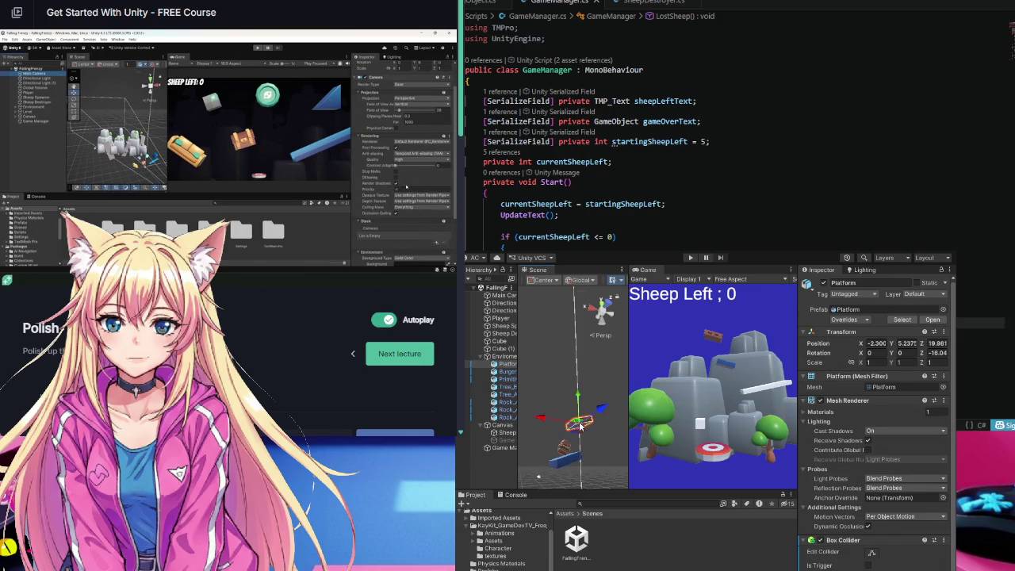
pyautogui.moveTo(541, 418)
pyautogui.mouseDown()
pyautogui.moveTo(616, 422)
pyautogui.moveTo(621, 406)
pyautogui.mouseUp()
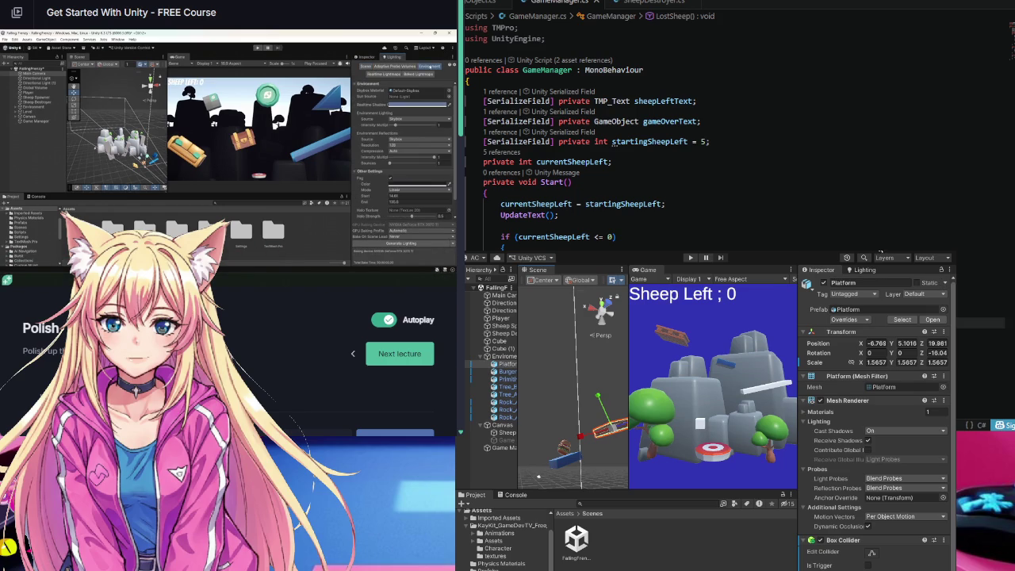
# - Open the scene lighting settings and select the Main Camera
pyautogui.click(865, 270)
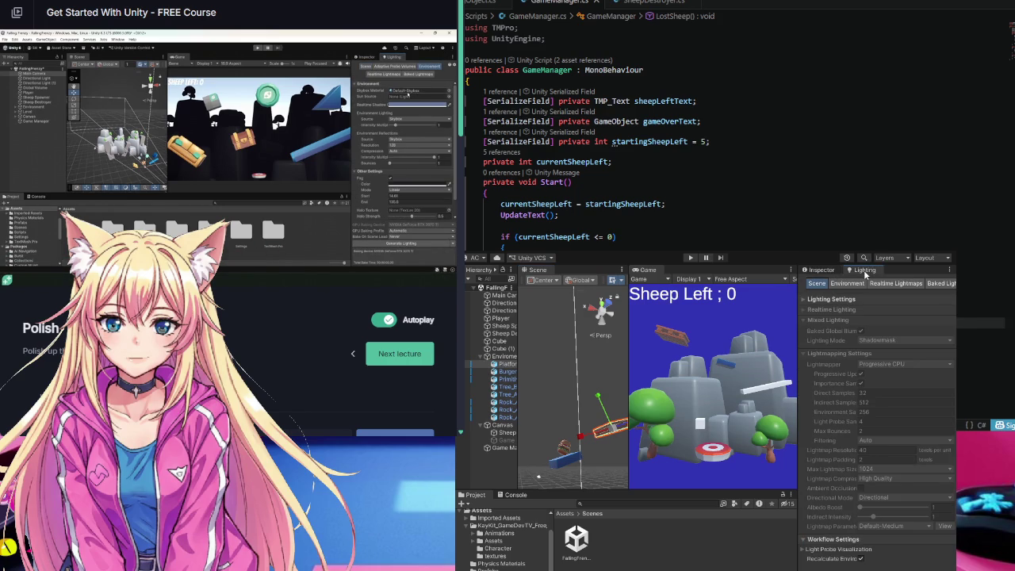
pyautogui.click(503, 295)
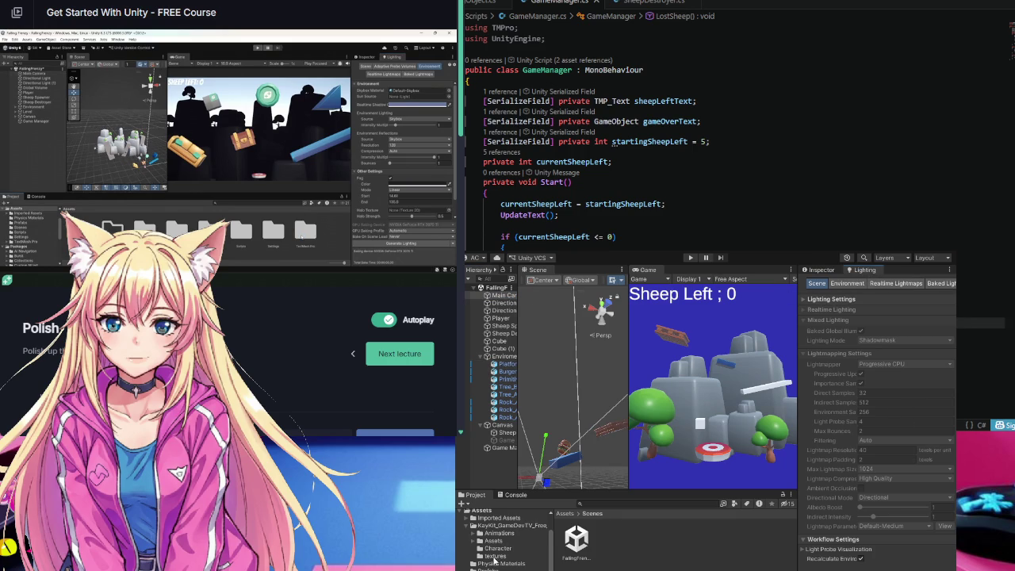
pyautogui.scroll(2, 493, 560)
# - Add a folder named Materials under Assets and open it
pyautogui.click(485, 550)
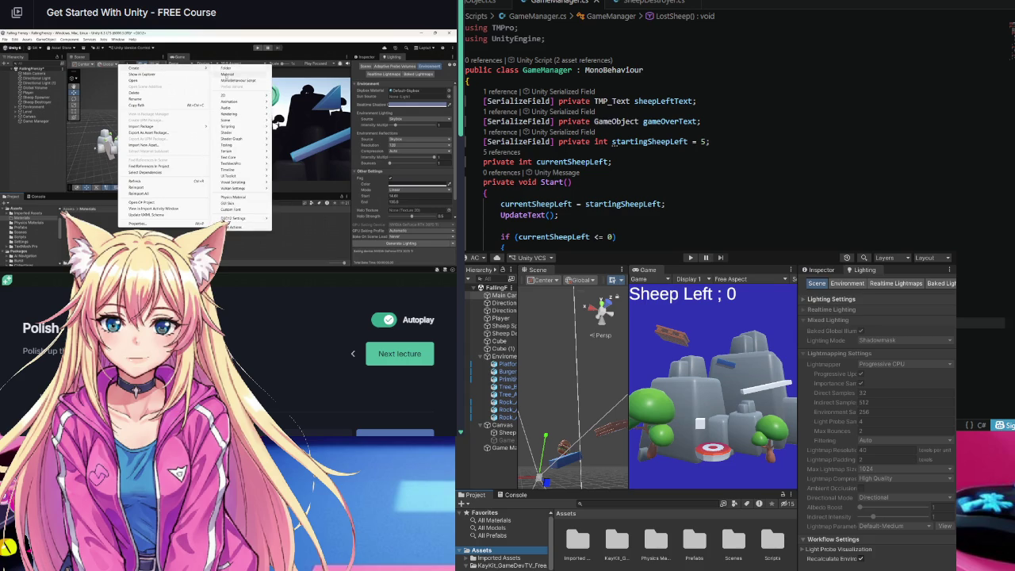
pyautogui.click(539, 477)
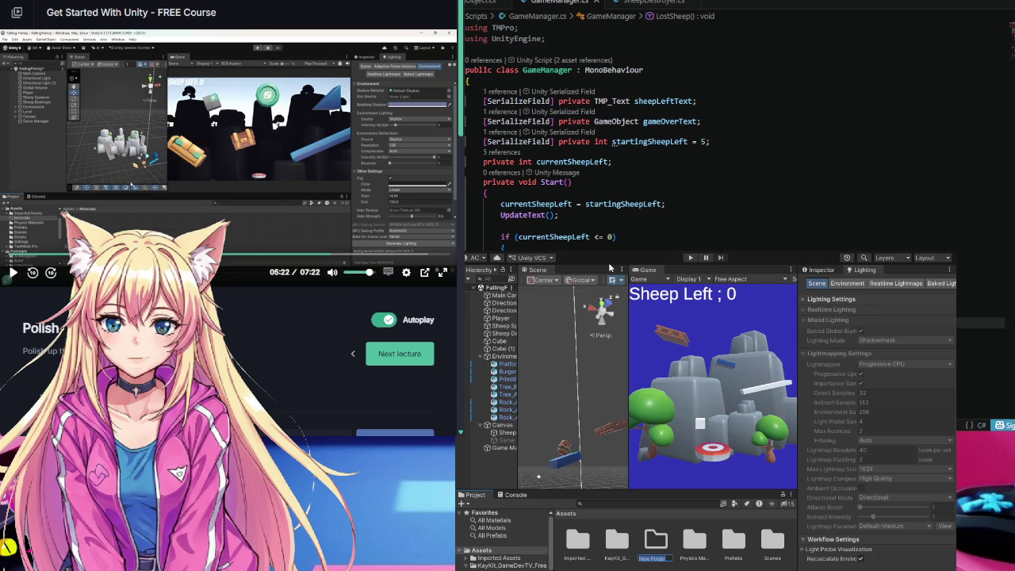
pyautogui.write('Materials')
pyautogui.doubleClick(656, 546)
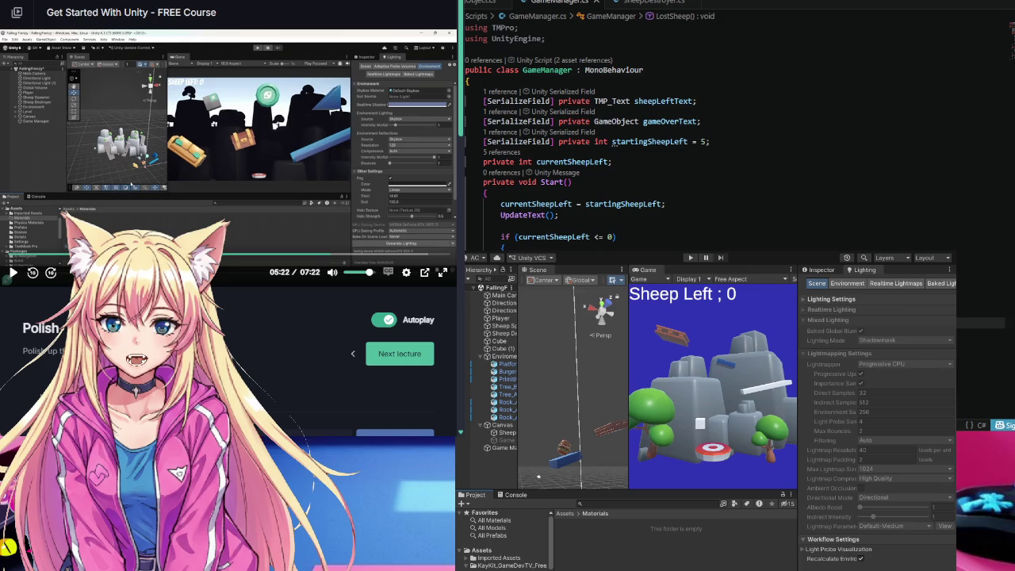
pyautogui.press('space')
# - Name the new material 'Custom Skybox' and view its properties in the Inspector
pyautogui.click(32, 272)
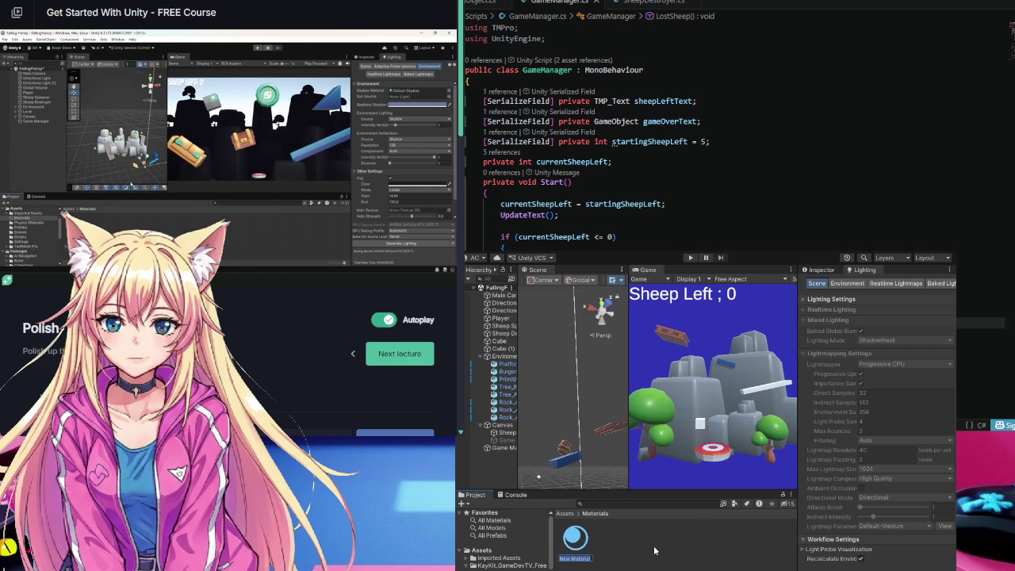
pyautogui.write('d')
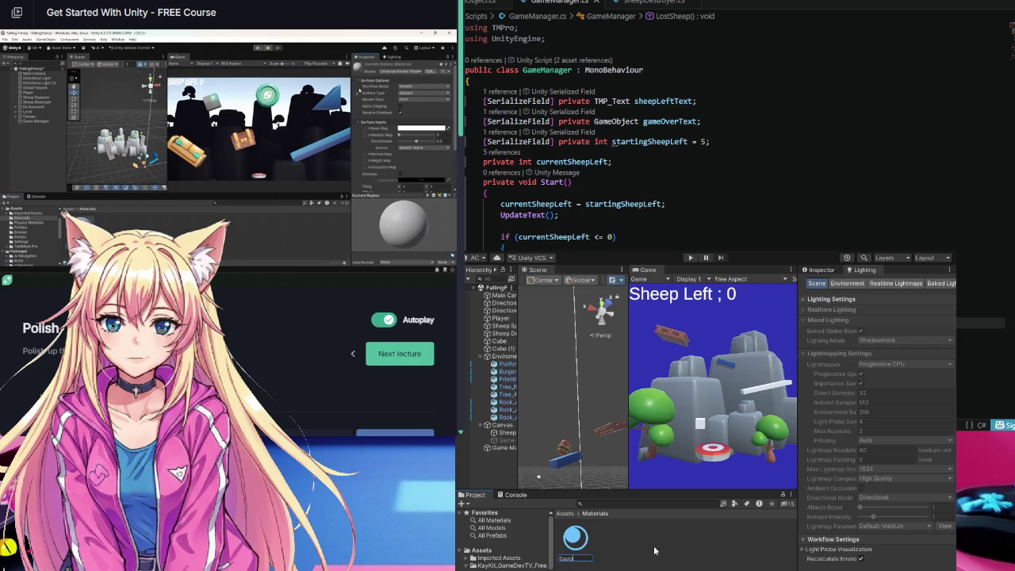
pyautogui.write('bo')
pyautogui.write('x')
pyautogui.press('Return')
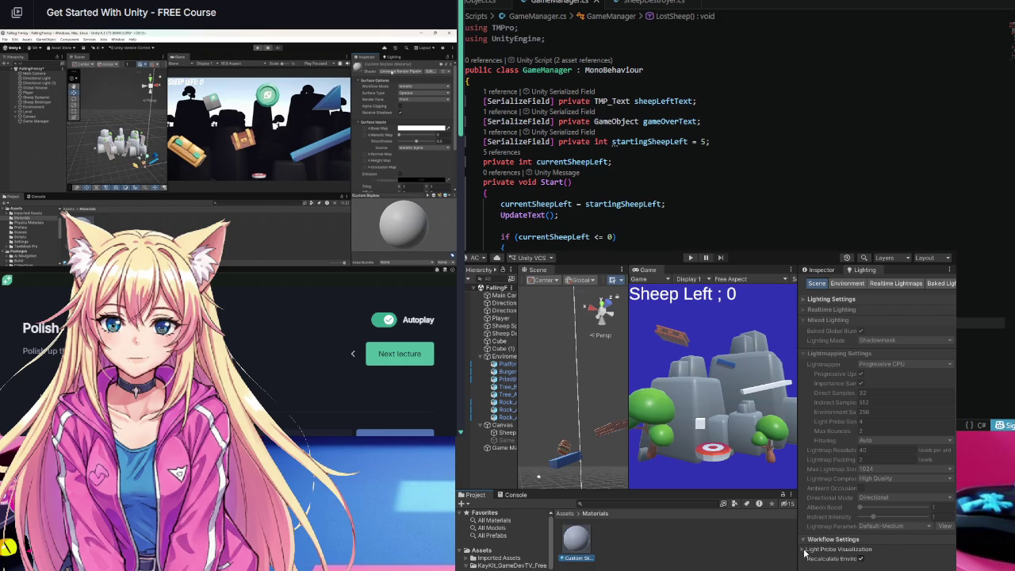
pyautogui.click(822, 270)
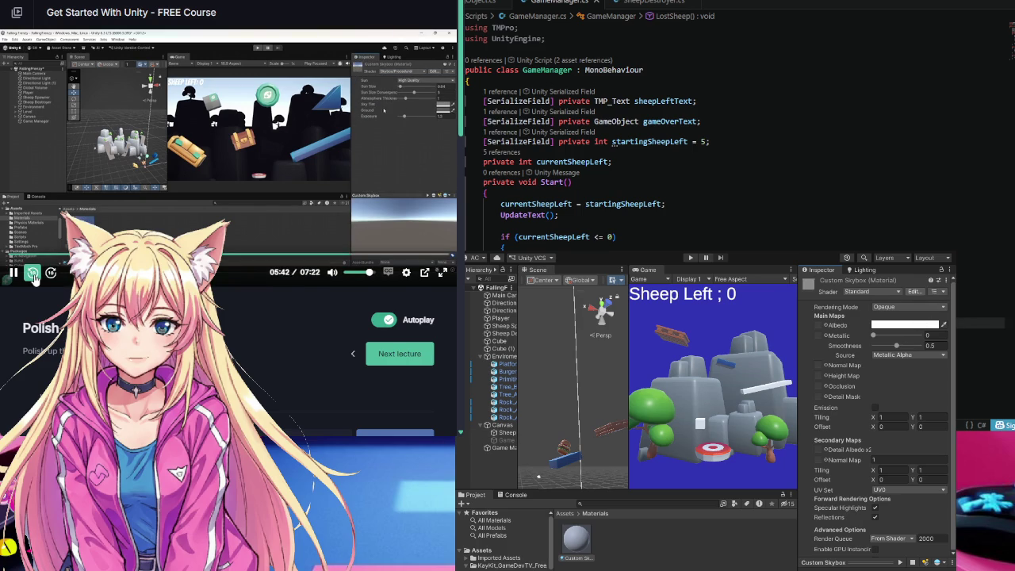
pyautogui.click(33, 273)
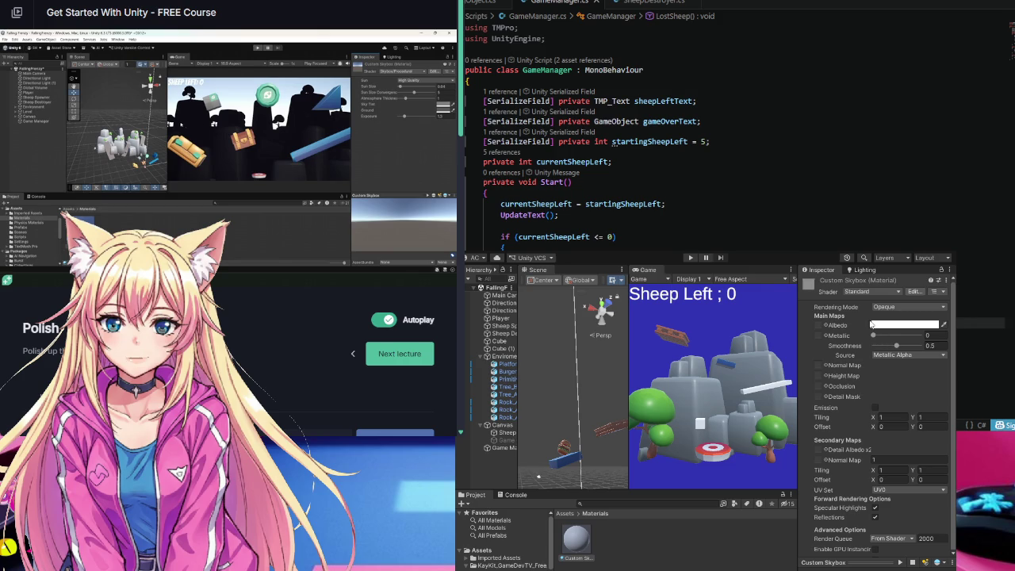
# - Give Custom Skybox a skybox shader and set its render queue to Geometry
pyautogui.hotkey('ctrl', 'z')
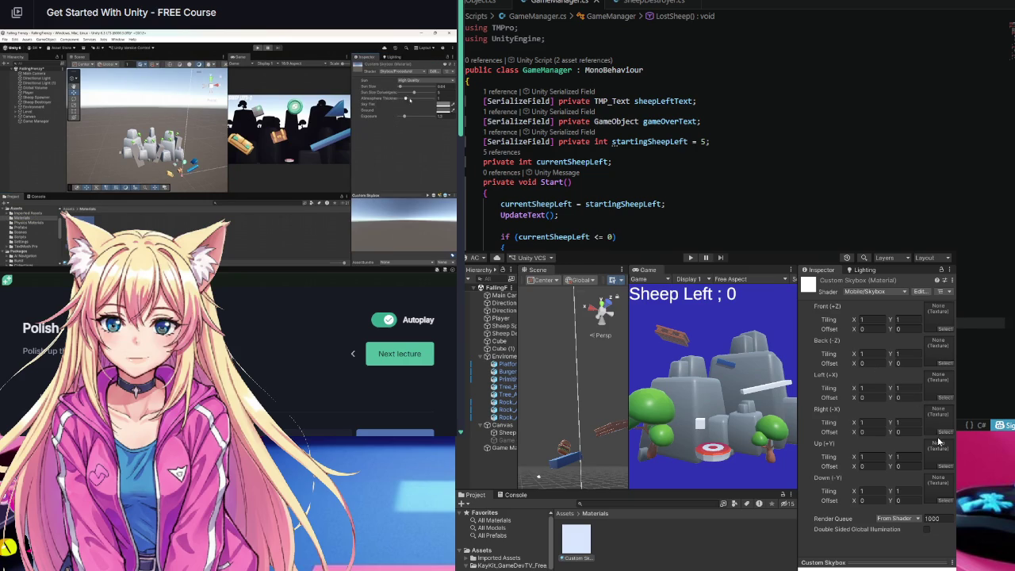
pyautogui.press('space')
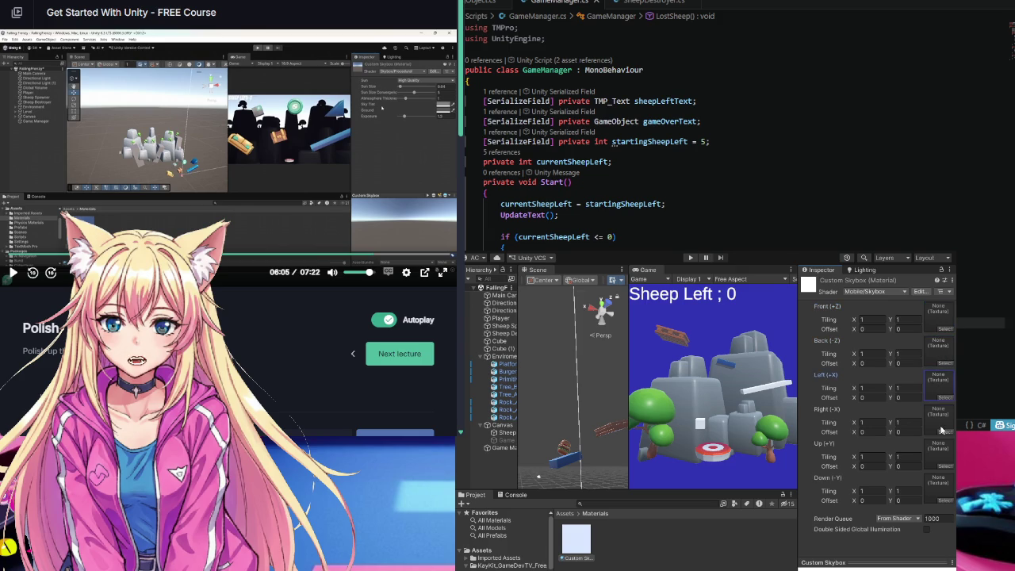
pyautogui.click(898, 547)
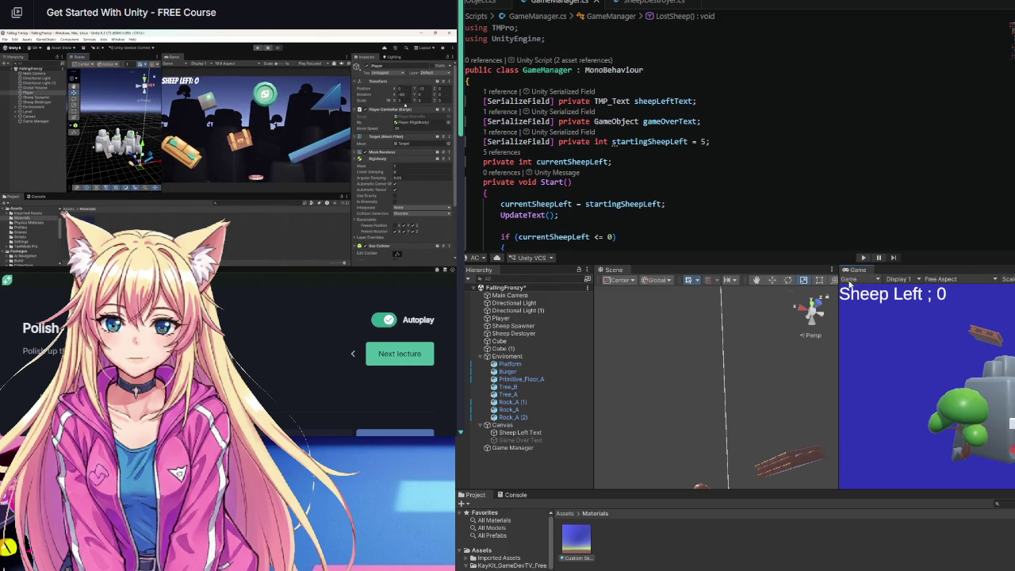
pyautogui.moveTo(839, 281); pyautogui.dragTo(1013, 282)
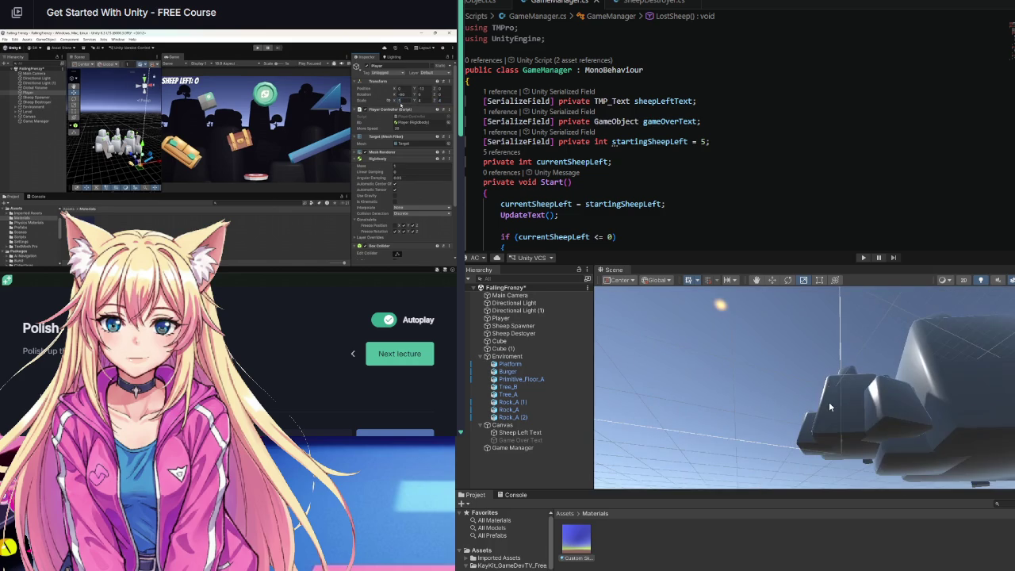
pyautogui.moveTo(830, 407); pyautogui.dragTo(794, 504)
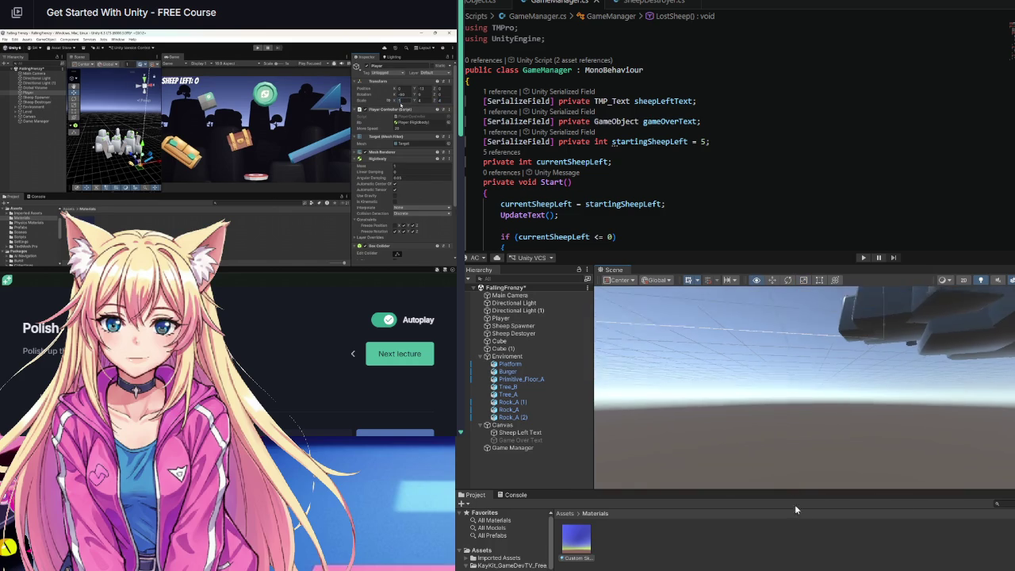
pyautogui.moveTo(817, 384)
pyautogui.mouseDown()
pyautogui.moveTo(802, 392)
pyautogui.moveTo(811, 429)
pyautogui.moveTo(865, 337)
pyautogui.moveTo(849, 344)
pyautogui.mouseUp()
pyautogui.scroll(-10, 824, 352)
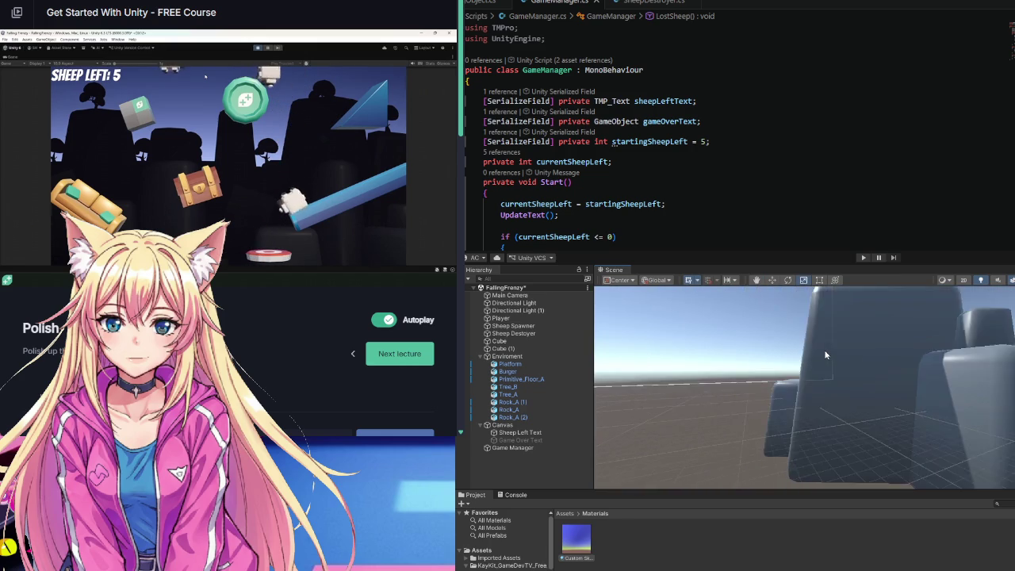
pyautogui.press('f')
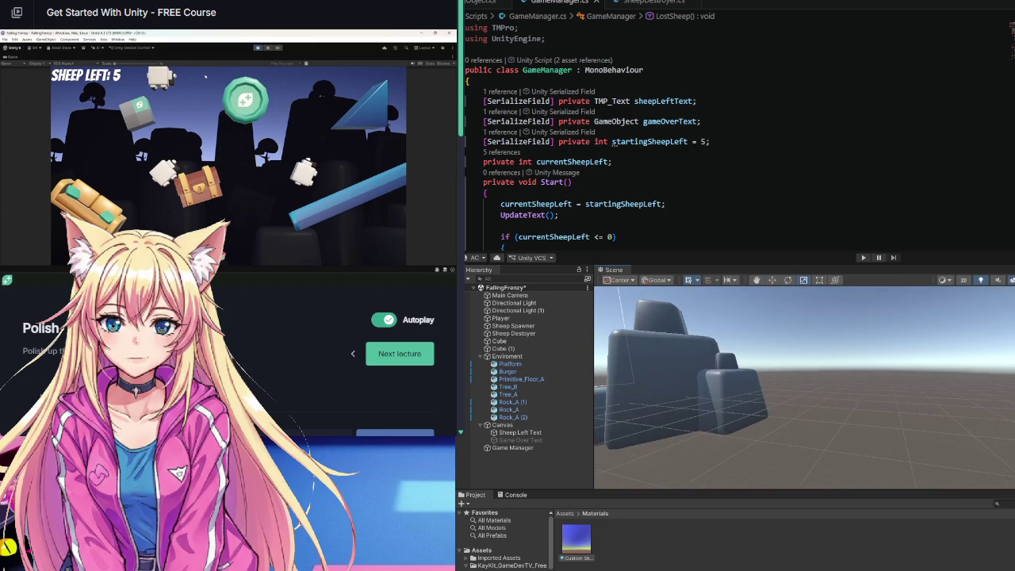
pyautogui.hotkey('ctrl', '2')
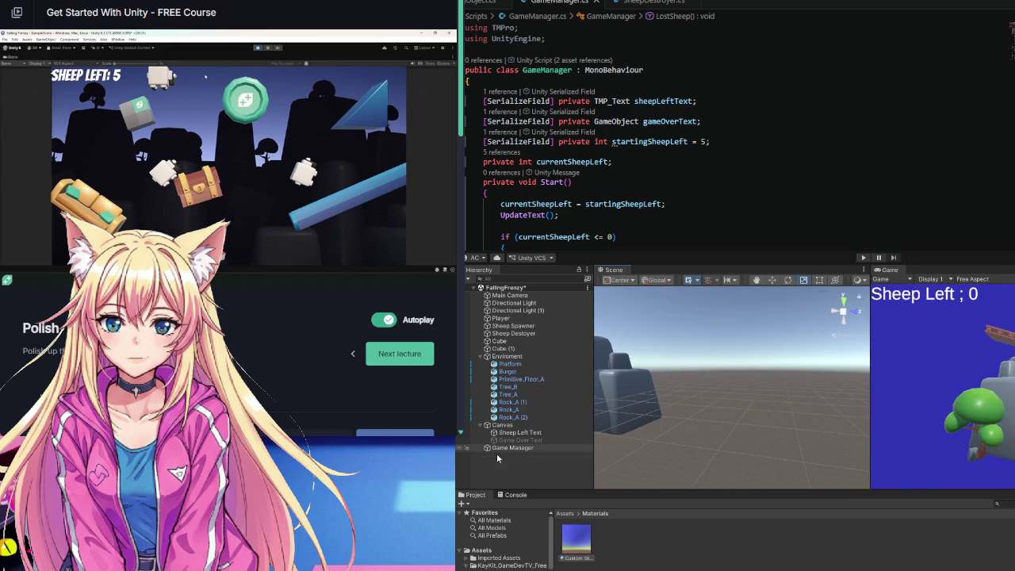
# - Widen the Game view, select the Main Camera, and enter Play mode to test falling sheep
pyautogui.moveTo(193, 92)
pyautogui.click(242, 177)
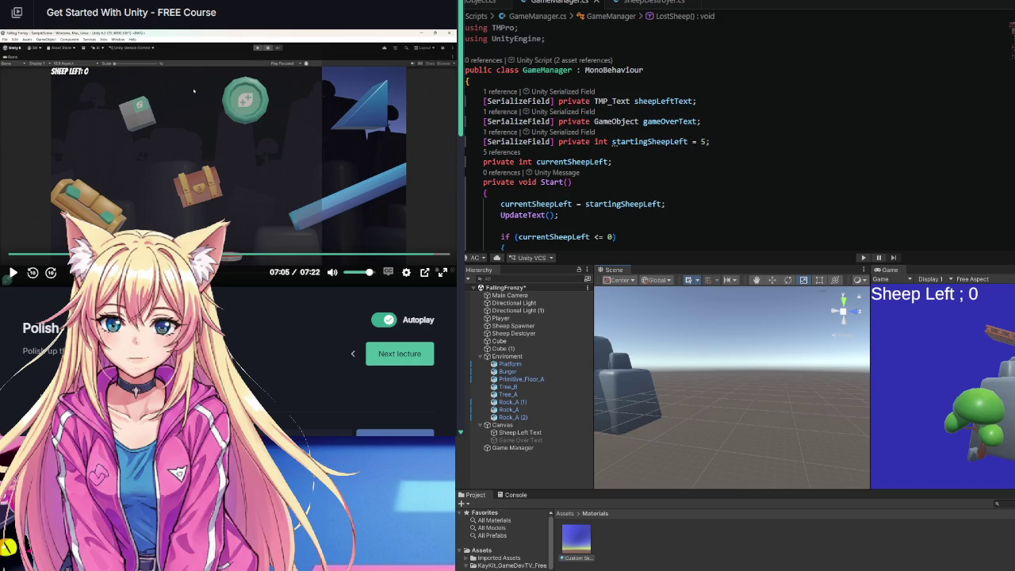
pyautogui.moveTo(870, 380); pyautogui.dragTo(794, 381)
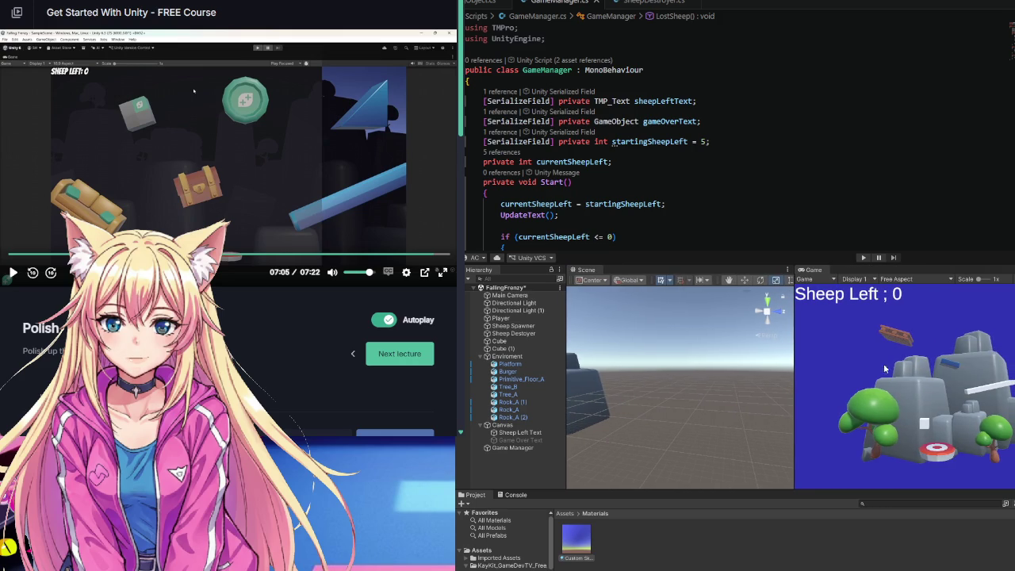
pyautogui.click(515, 295)
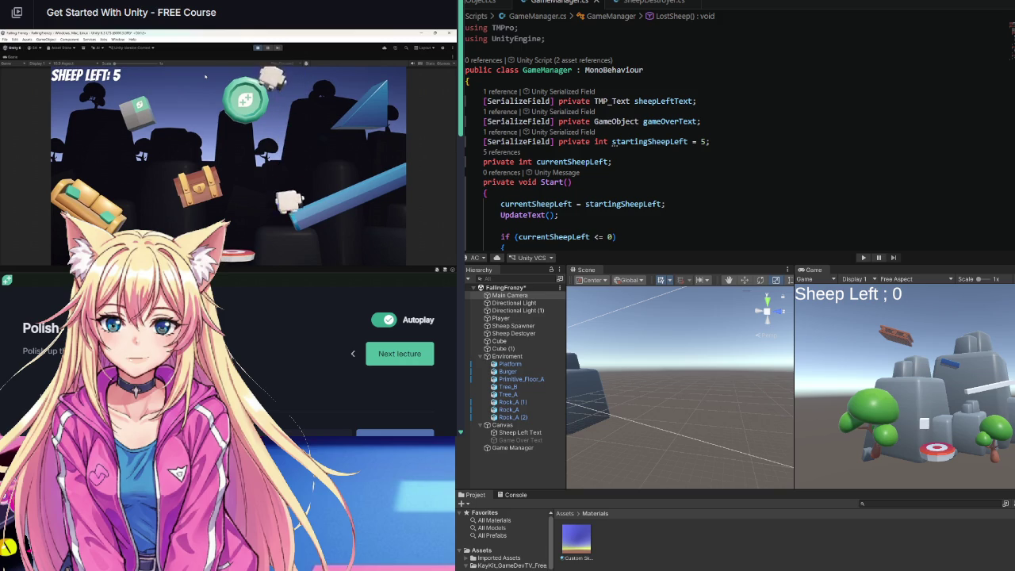
pyautogui.hotkey('ctrl', 'p')
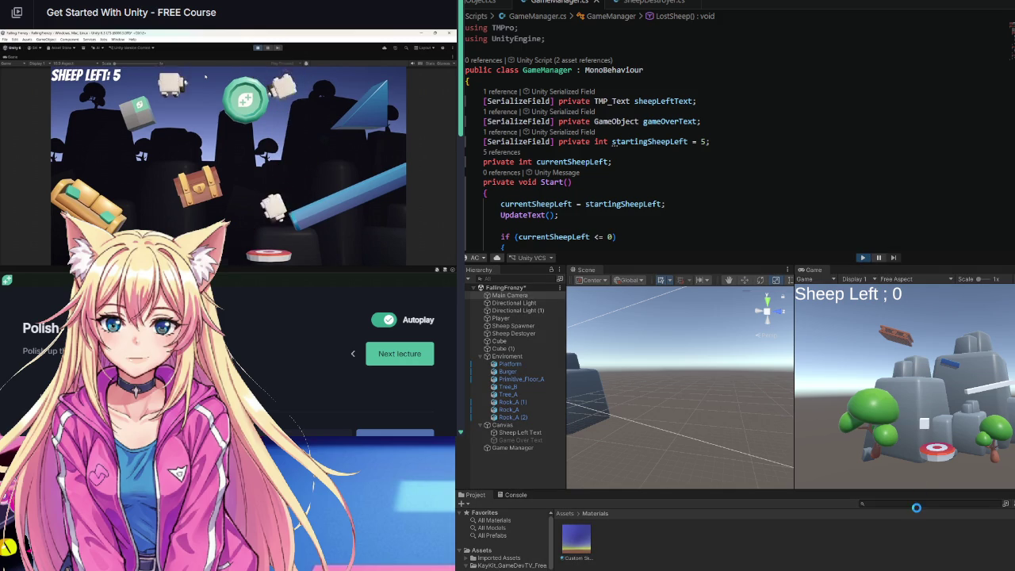